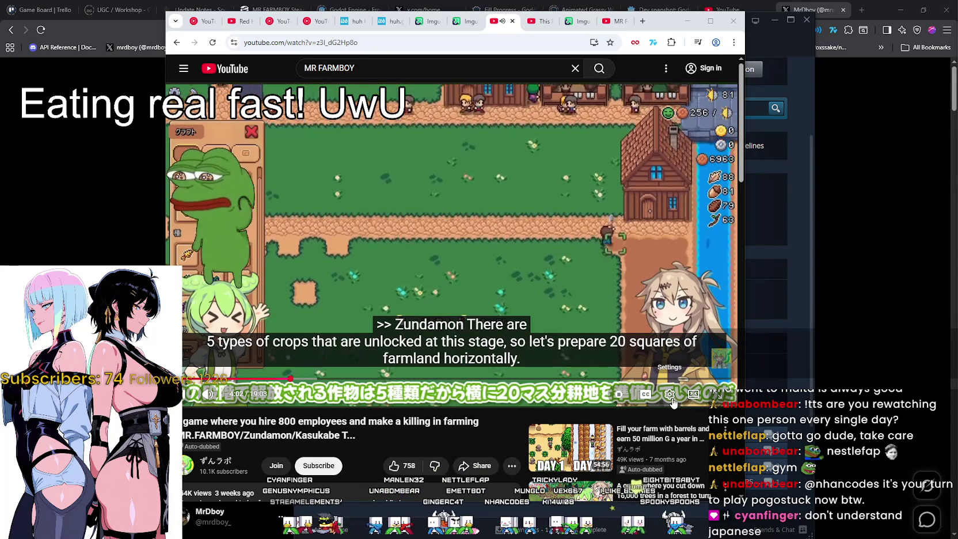
Change the farming video's audio track from Japanese to the English (US) dub
click(667, 392)
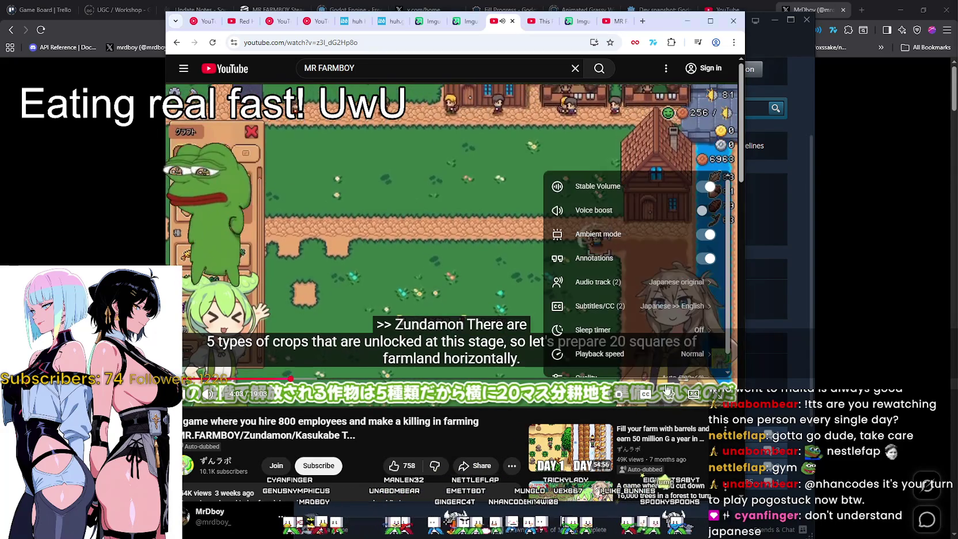
click(684, 287)
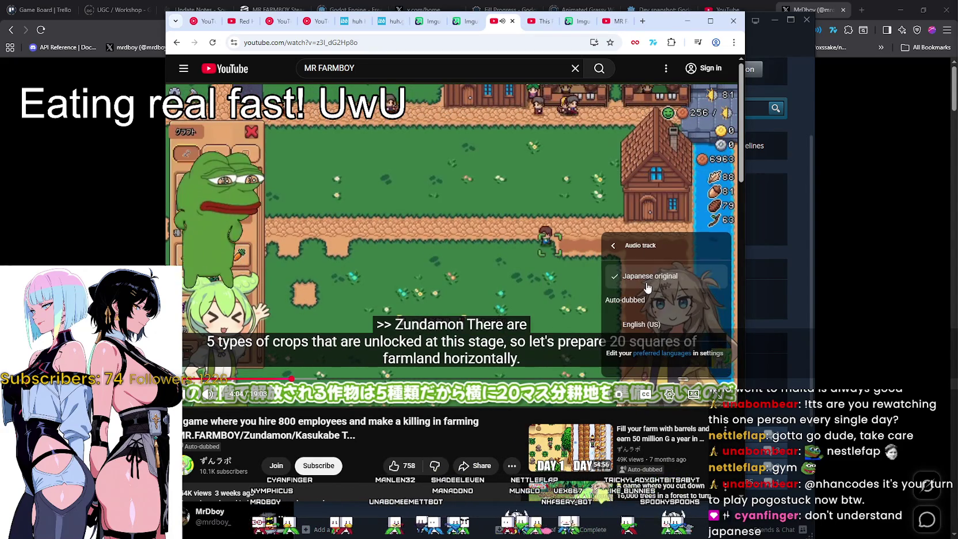
click(638, 324)
click(646, 249)
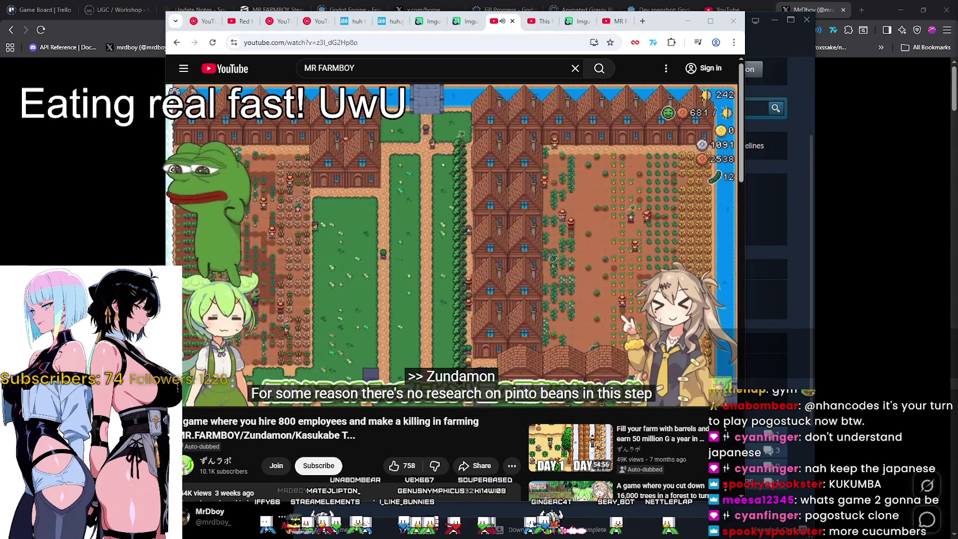
Pause the farming video at 7:07, at the pinto bean research remark
click(529, 154)
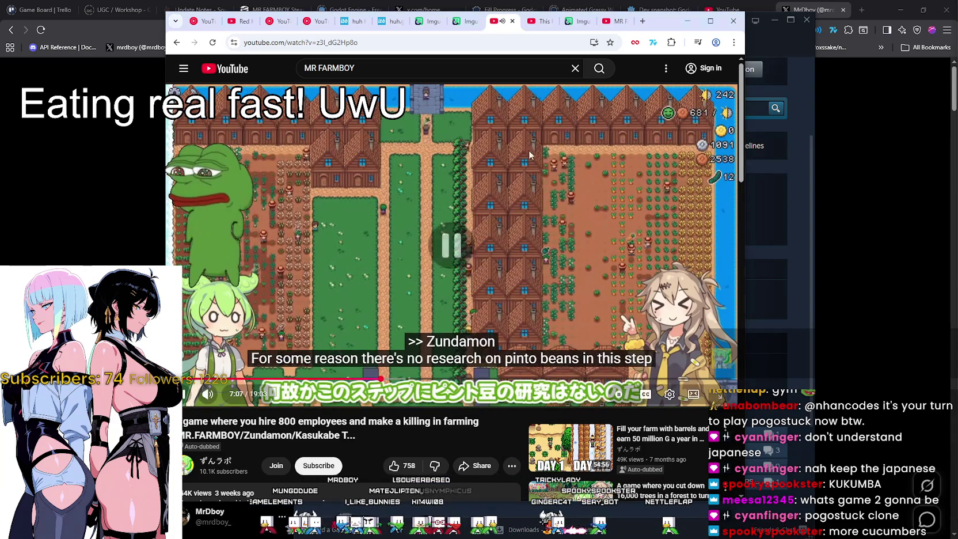
Move the browser window off screen with Super+Shift+Right to reveal the Steam thread
key(super+shift+Right)
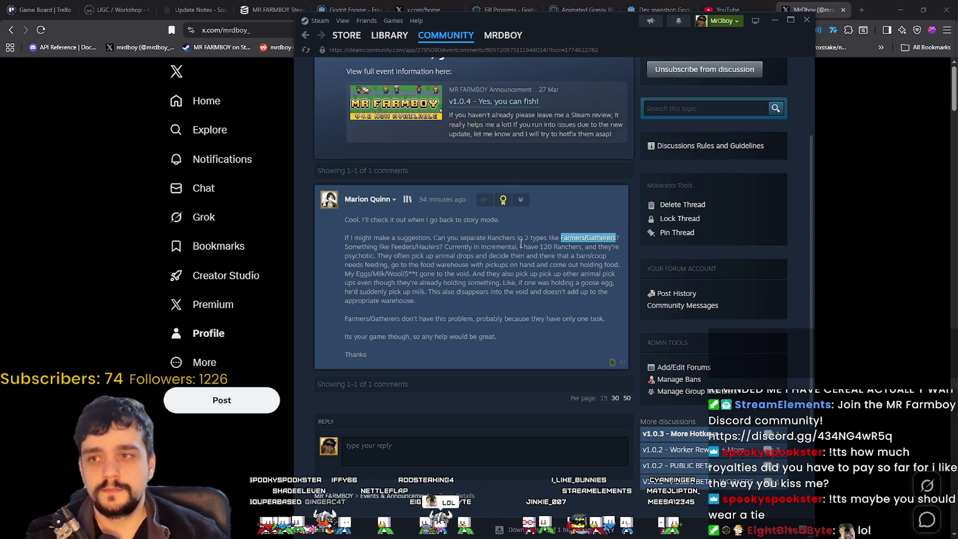
Read the comment about 120 Ranchers and shift the Steam window right and down
drag(612, 237, 573, 246)
mouse_move(596, 238)
mouse_down()
mouse_move(536, 246)
mouse_move(562, 237)
mouse_up()
click(567, 234)
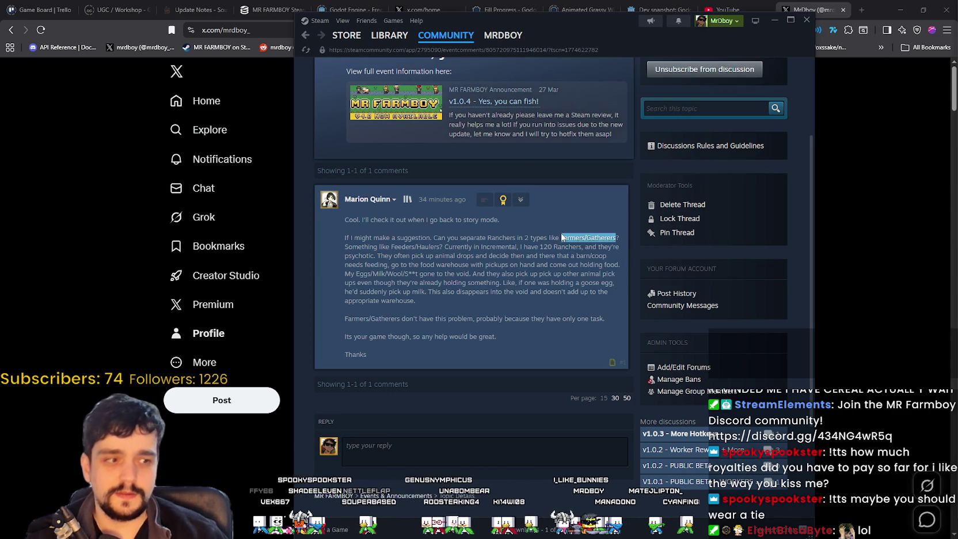
click(407, 259)
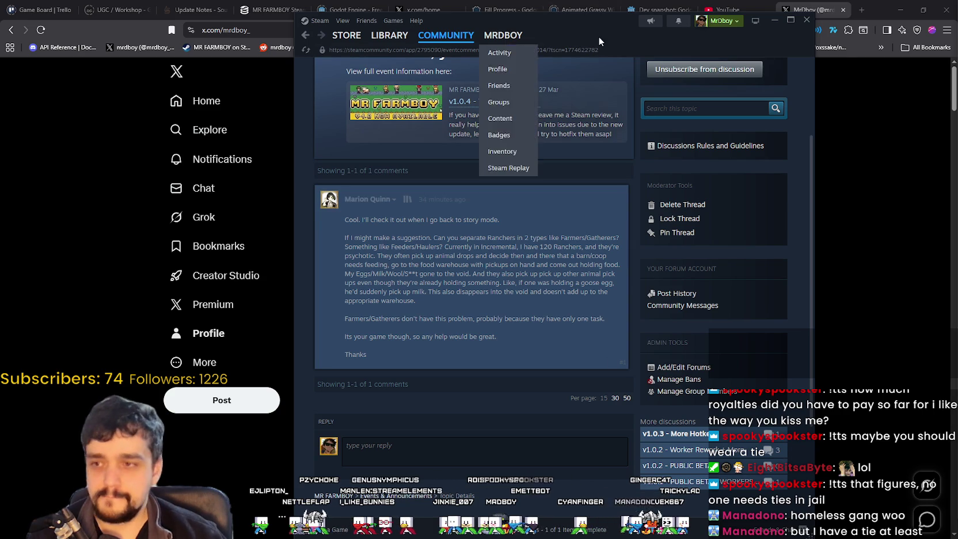
drag(572, 34, 608, 23)
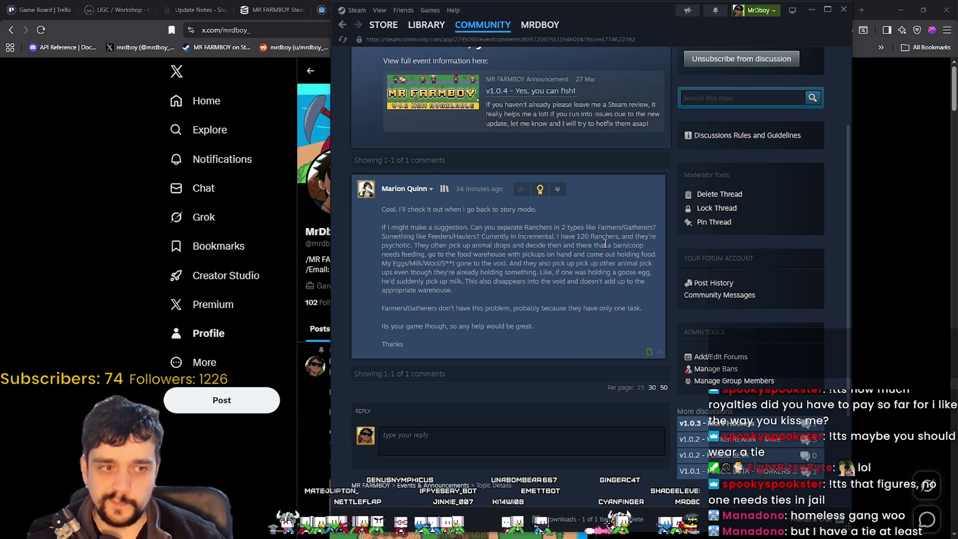
drag(715, 33, 733, 47)
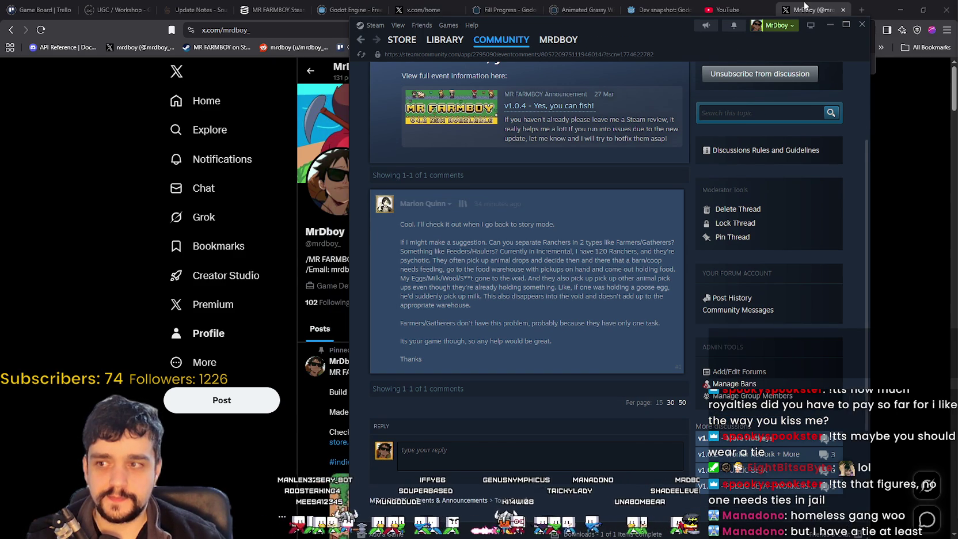
Reread the comment's opening line, then open the linked v1.0.4 event announcement
scroll(423, 349, up, 2)
drag(422, 348, 530, 405)
click(574, 434)
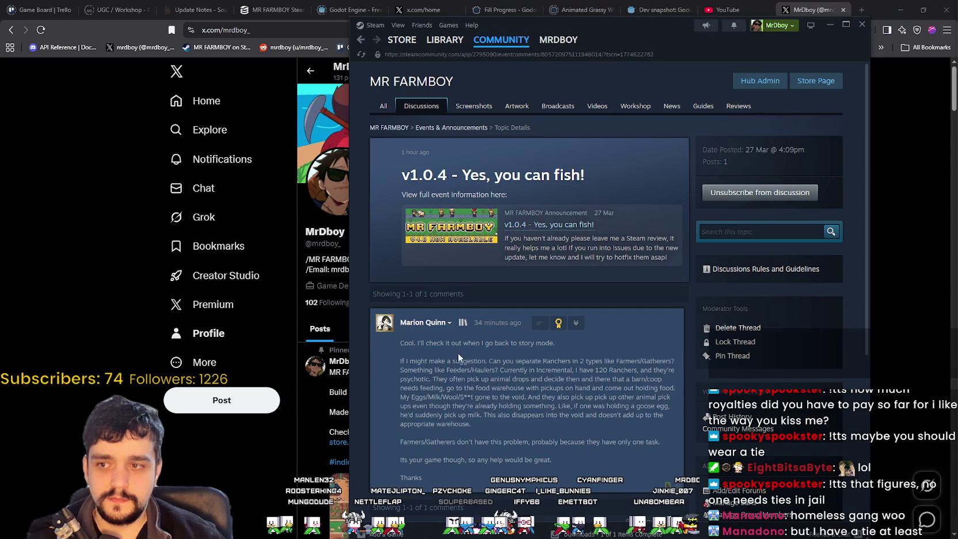
scroll(545, 418, down, 2)
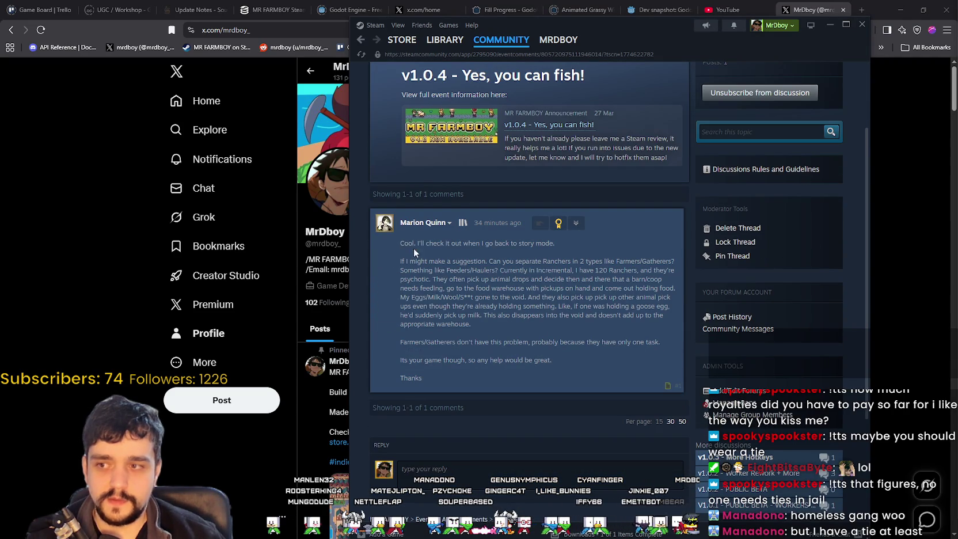
drag(413, 249, 567, 247)
click(567, 248)
drag(473, 241, 556, 243)
click(564, 256)
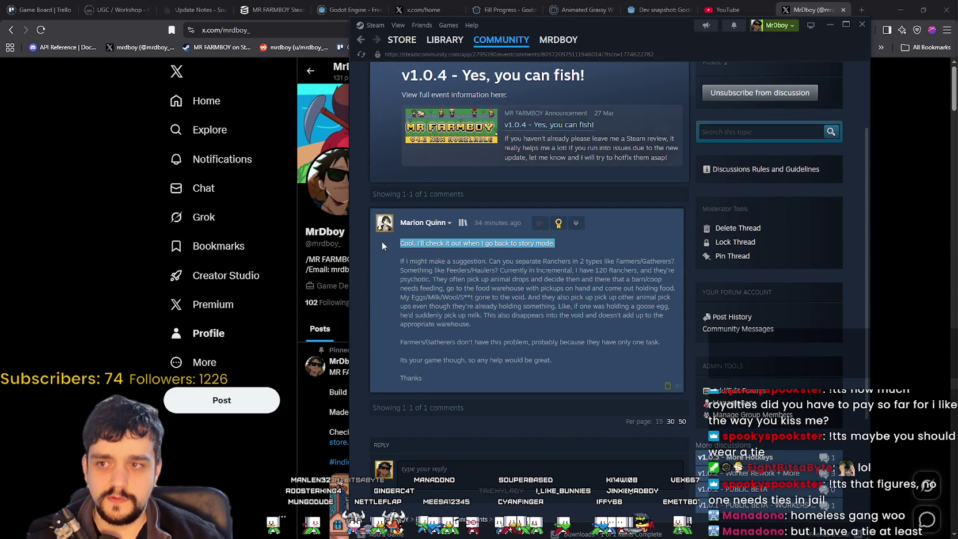
click(548, 124)
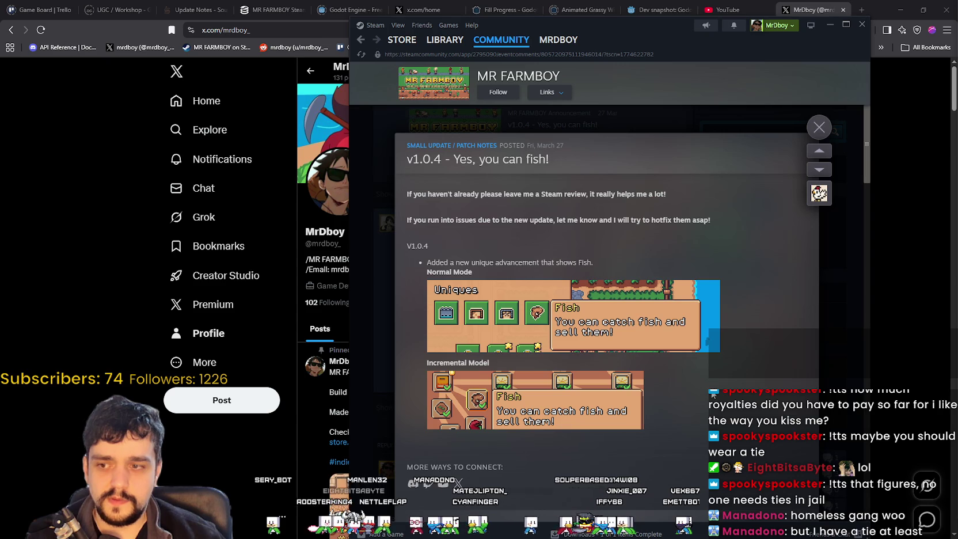
Close the v1.0.4 event overlay with its X button
click(841, 382)
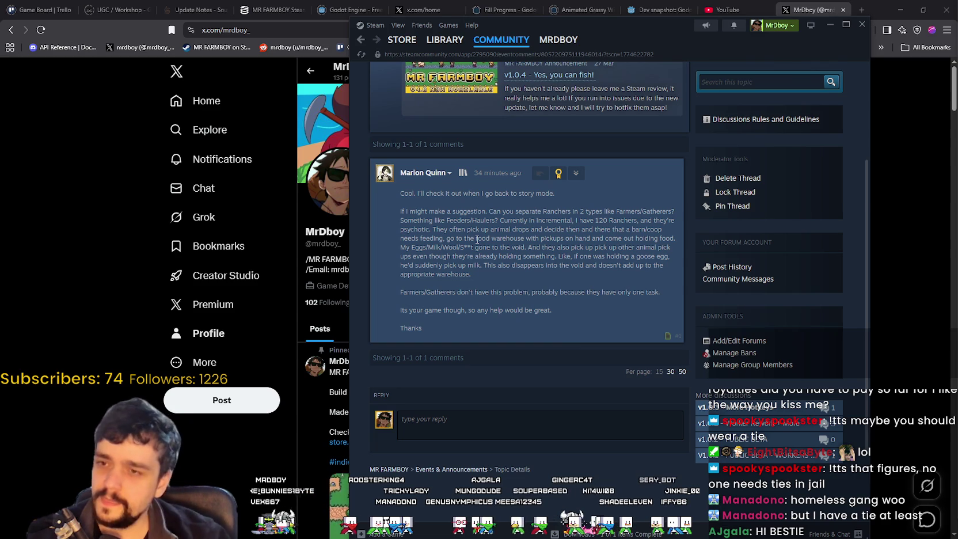
Read through the Ranchers comment, highlighting lines about animal drops, vanishing goods and picking up milk
drag(648, 220, 648, 238)
click(513, 229)
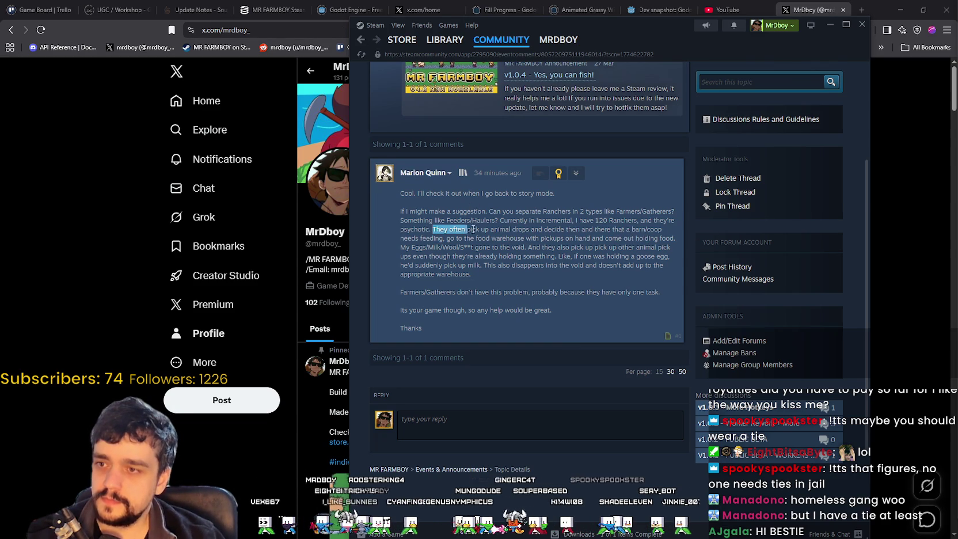
drag(499, 230, 532, 228)
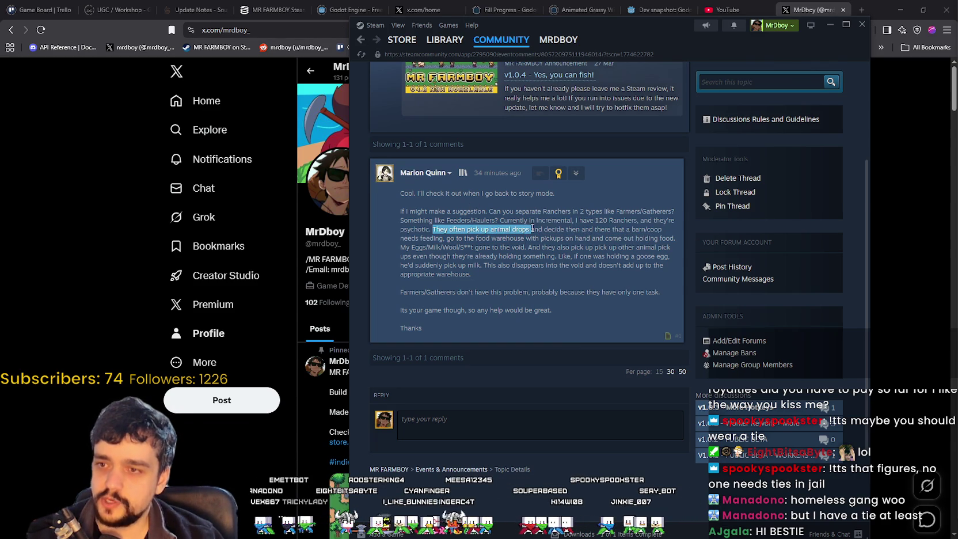
mouse_move(599, 228)
mouse_down()
mouse_move(621, 228)
mouse_move(441, 238)
mouse_up()
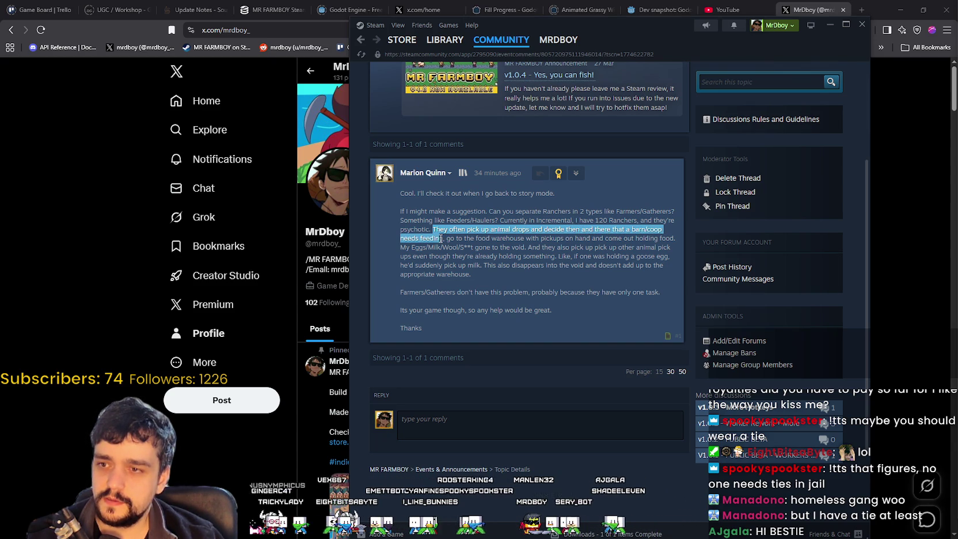
click(533, 238)
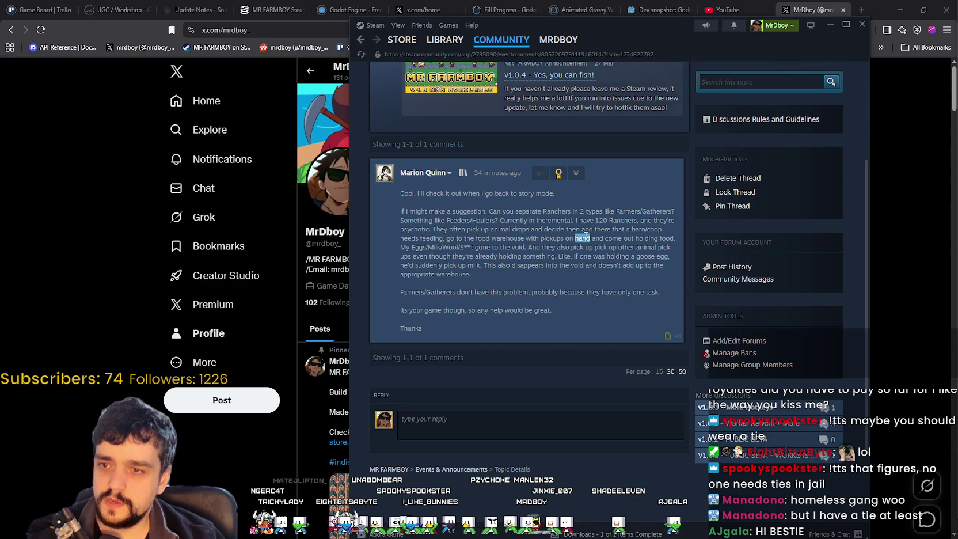
drag(674, 238, 625, 238)
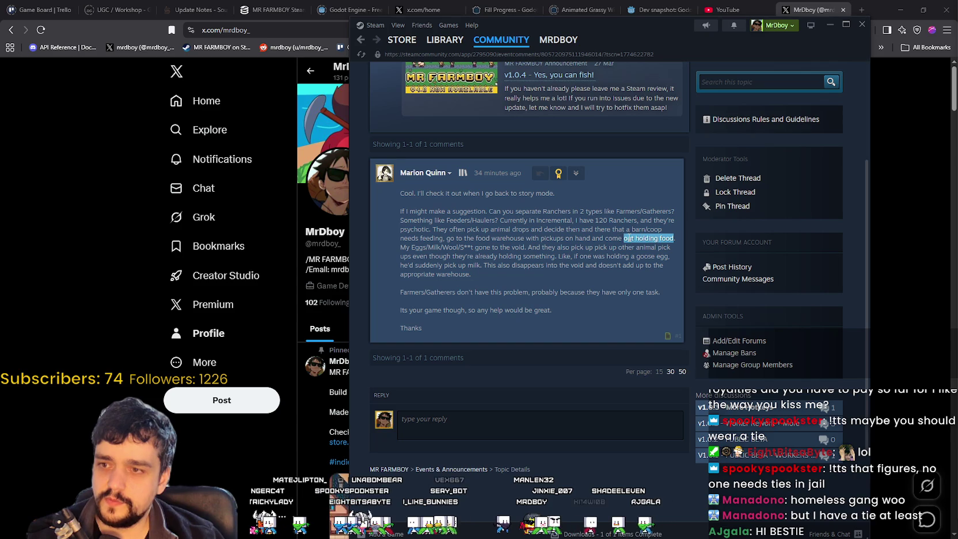
drag(412, 247, 505, 246)
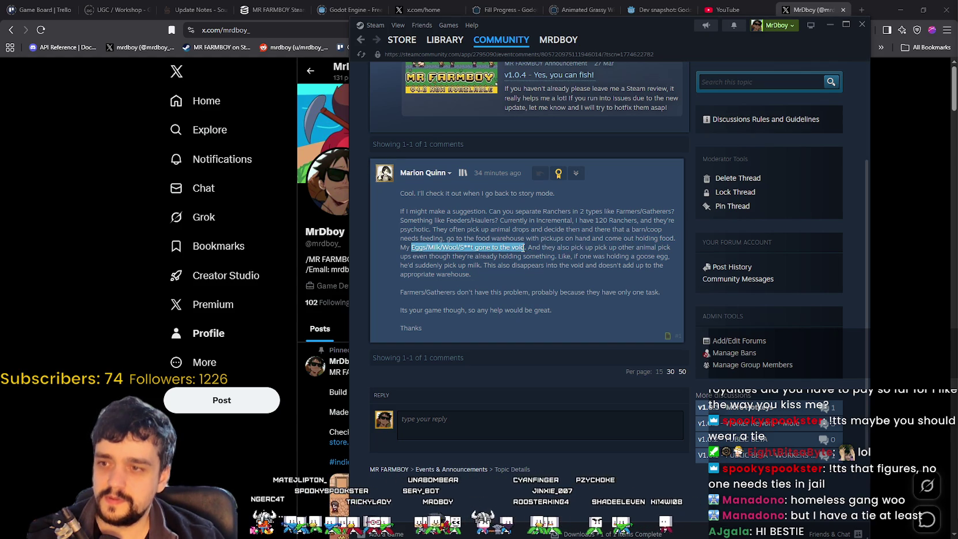
click(505, 246)
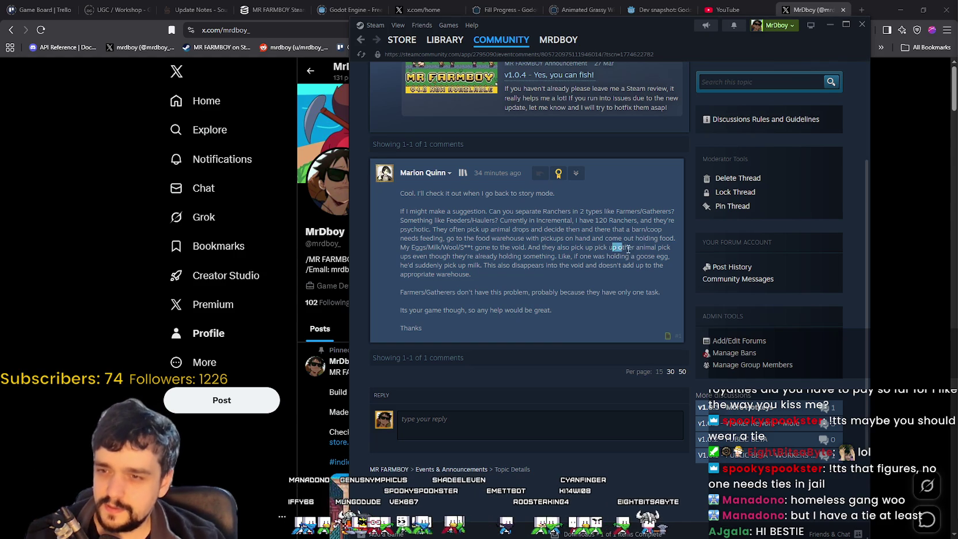
drag(470, 256, 420, 256)
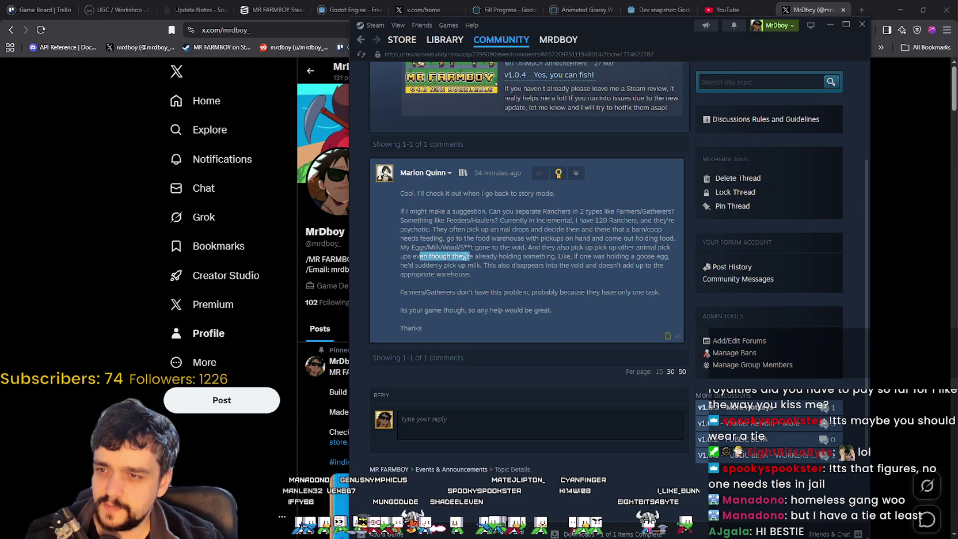
drag(554, 256, 498, 256)
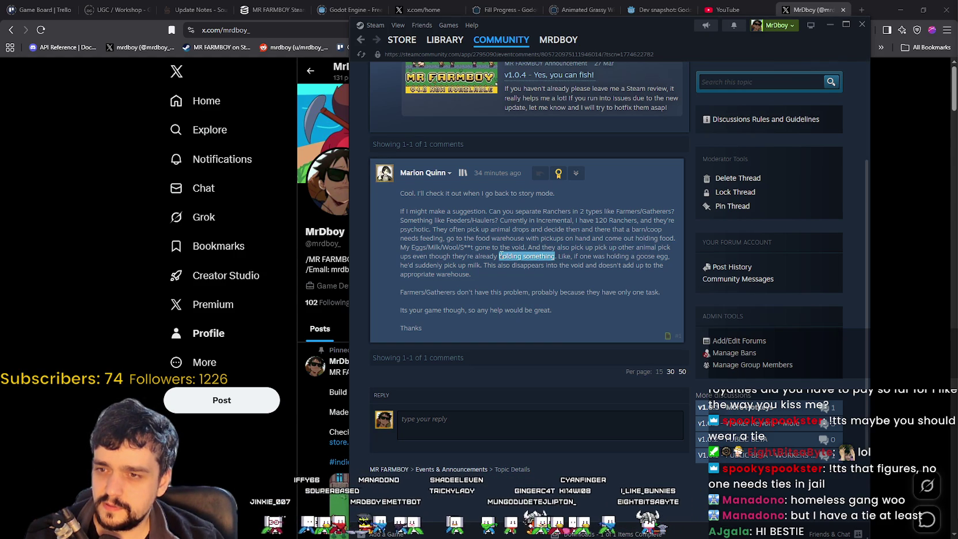
drag(480, 265, 445, 265)
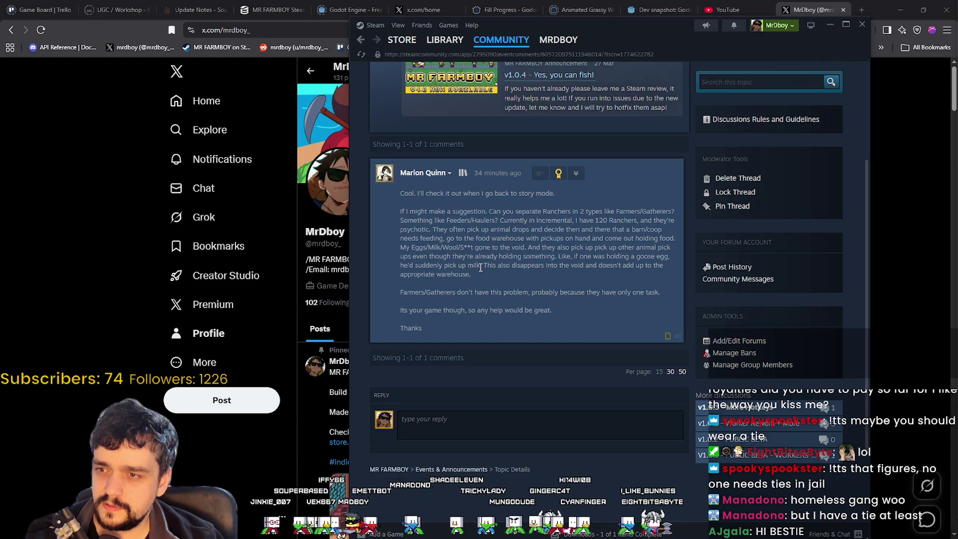
click(445, 265)
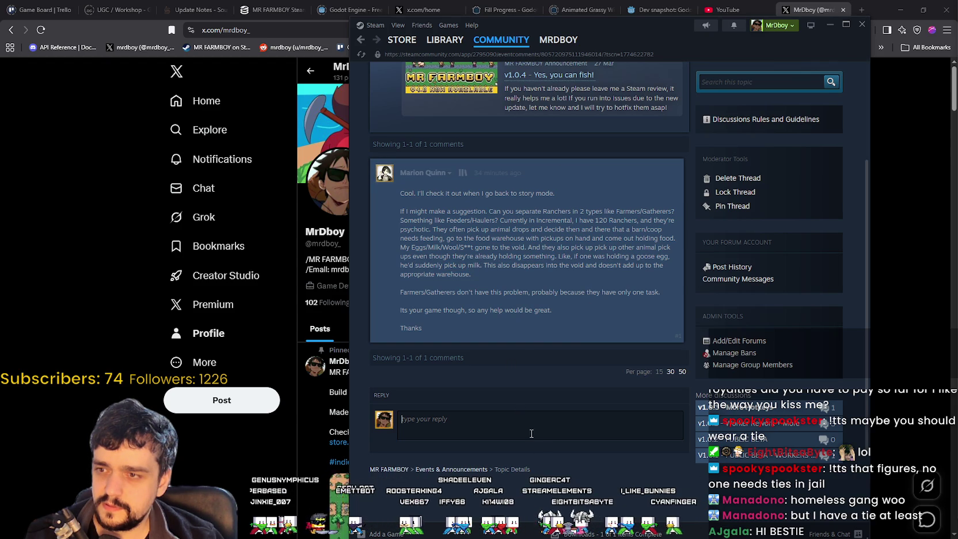
Start a reply and quote the player's comment from its options menu
click(553, 443)
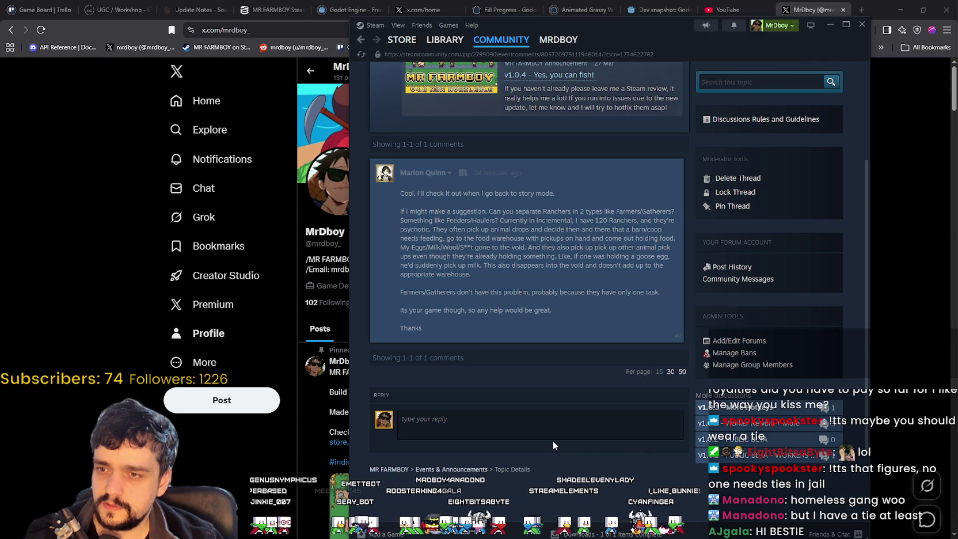
mouse_move(530, 301)
click(575, 172)
click(567, 181)
Post a reply under the quote inviting the player to Discord channels to find a solution
click(564, 173)
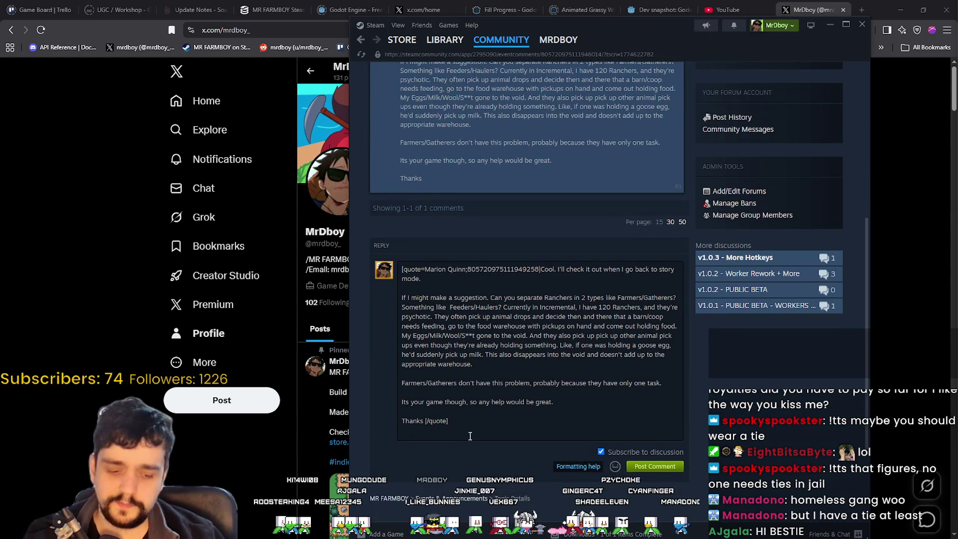
key(Return)
key(Return)
text(Can you j)
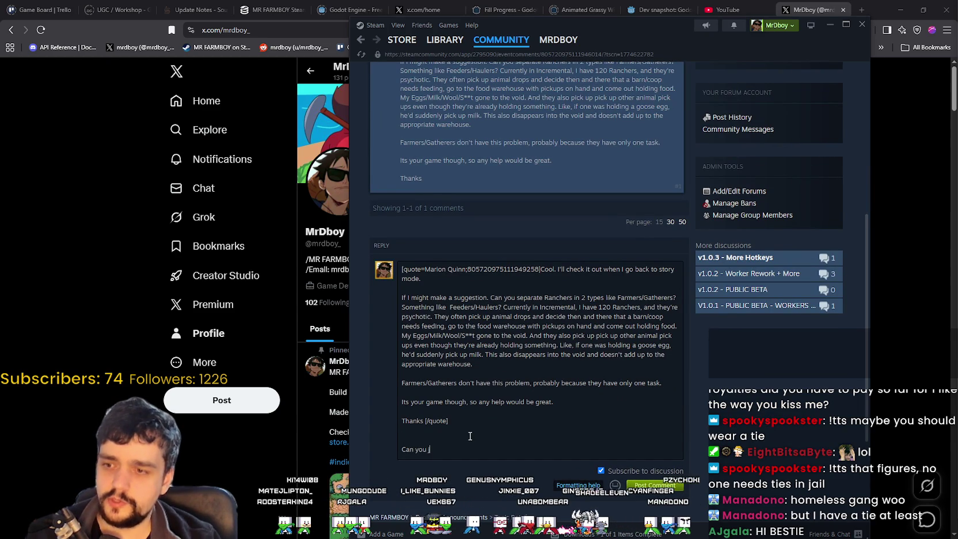
text(oin discord, I'd like to find a solut)
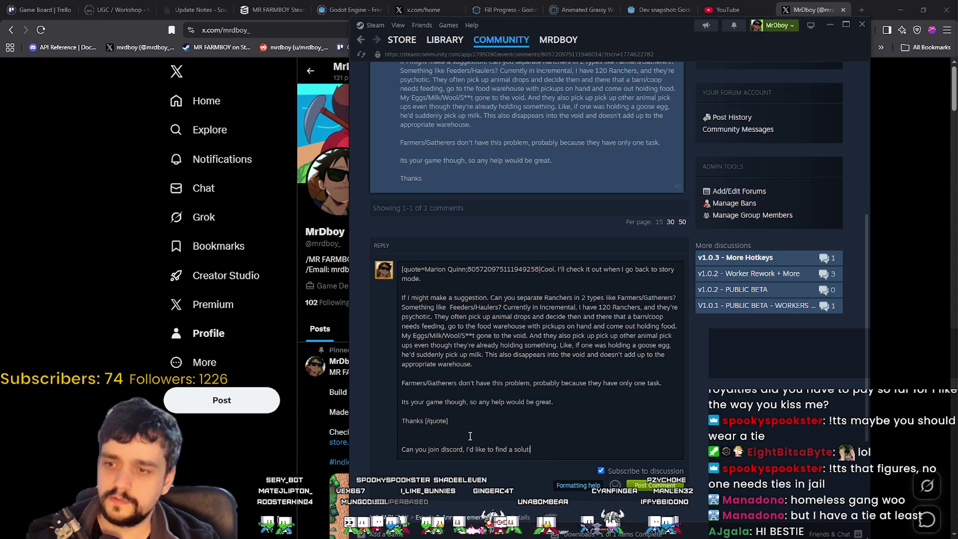
text(ion to this)
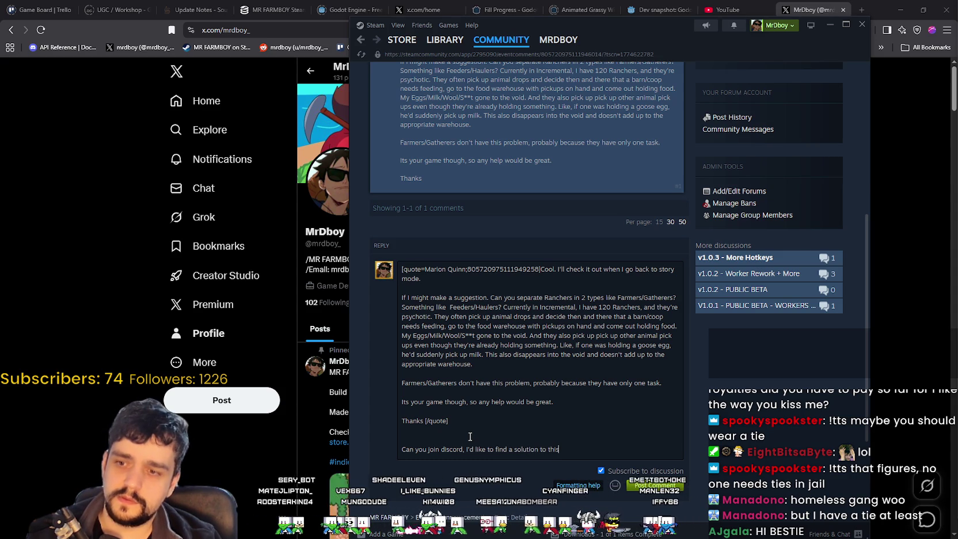
text(, we have channels there we ca)
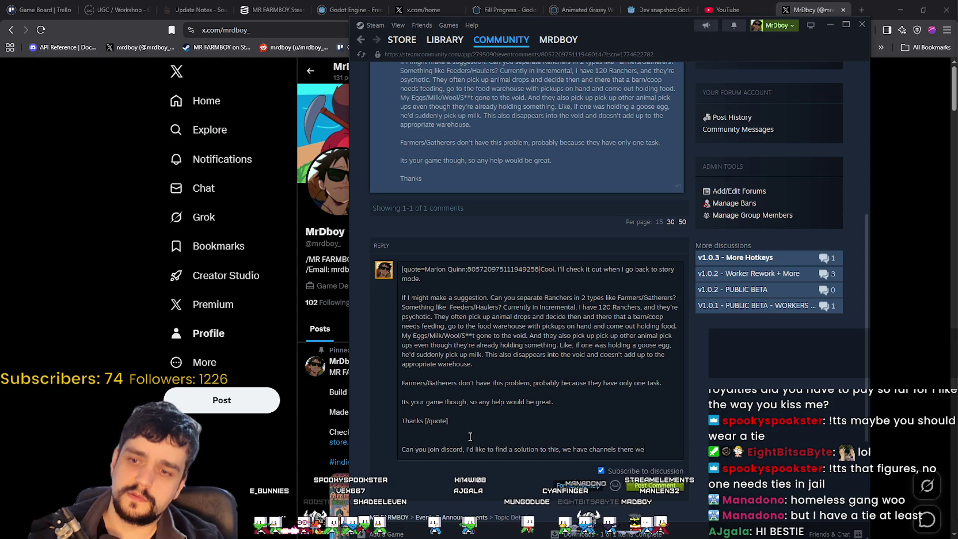
text(n use)
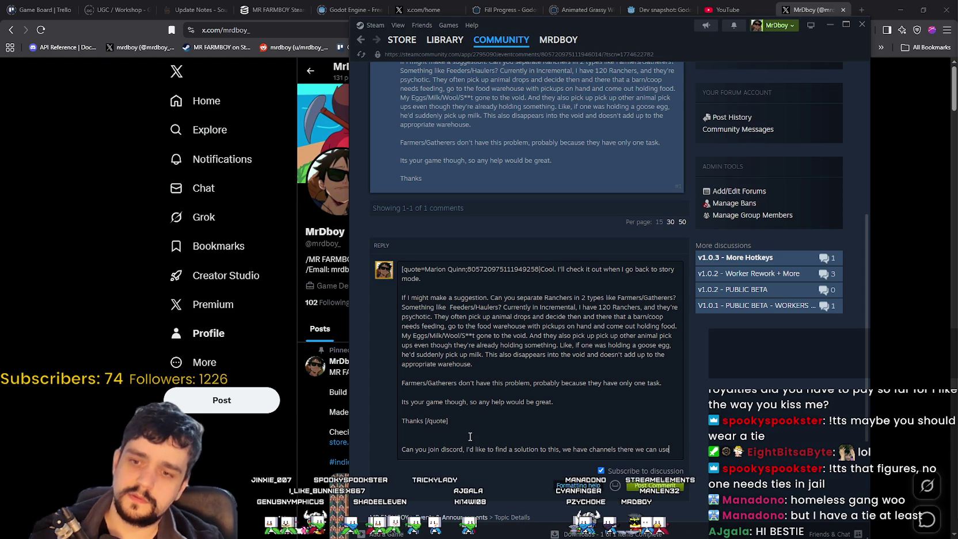
text(.)
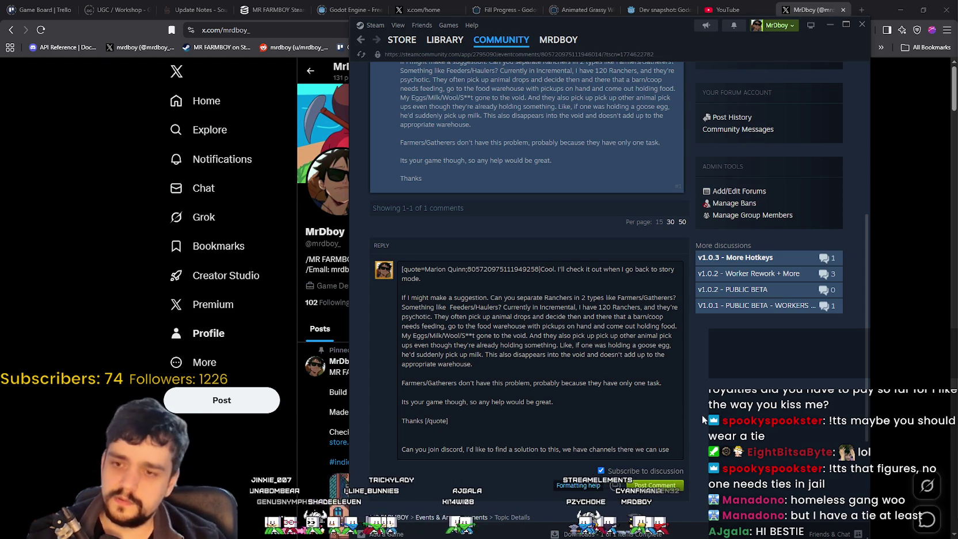
click(663, 486)
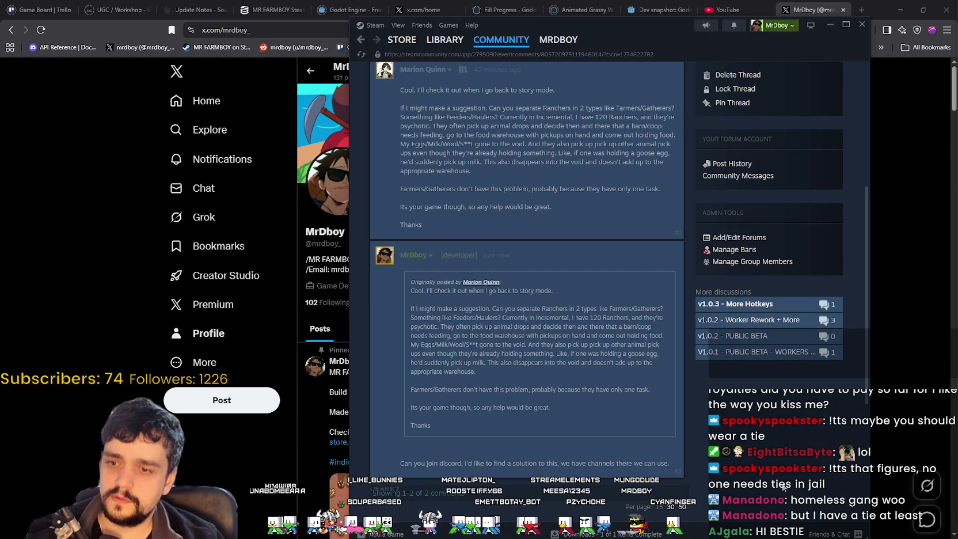
Browse Events & Announcements to the v1.0.3 - More Hotkeys topic, then switch to the Library
scroll(452, 173, up, 5)
click(427, 109)
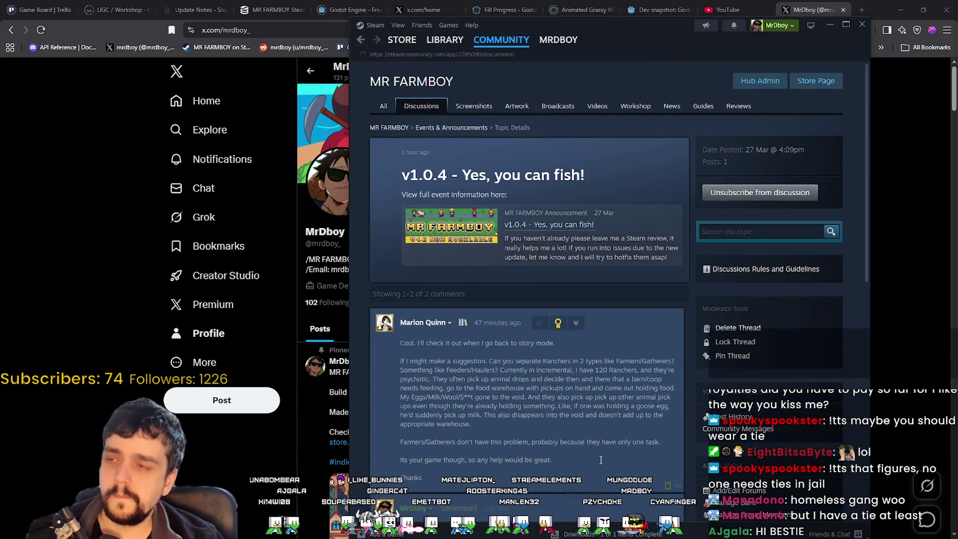
click(746, 411)
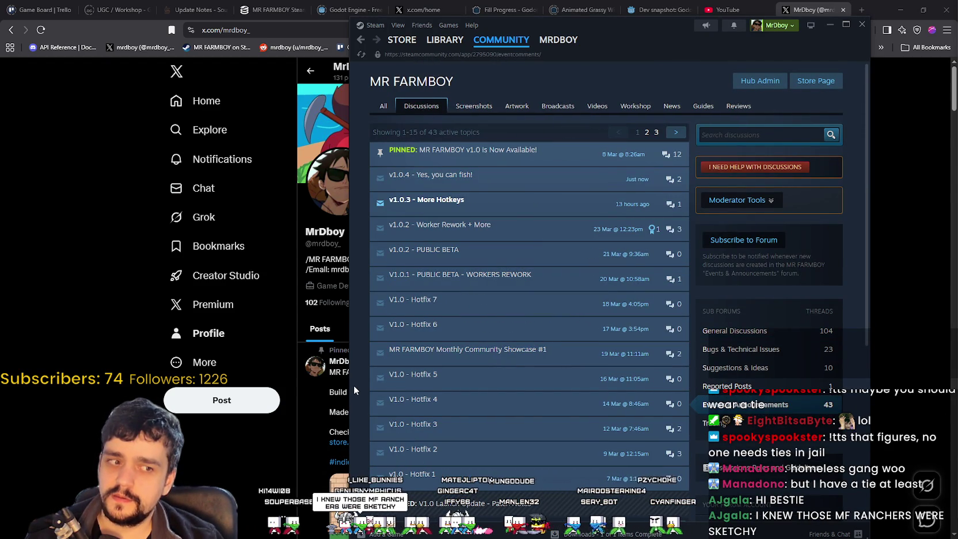
click(478, 204)
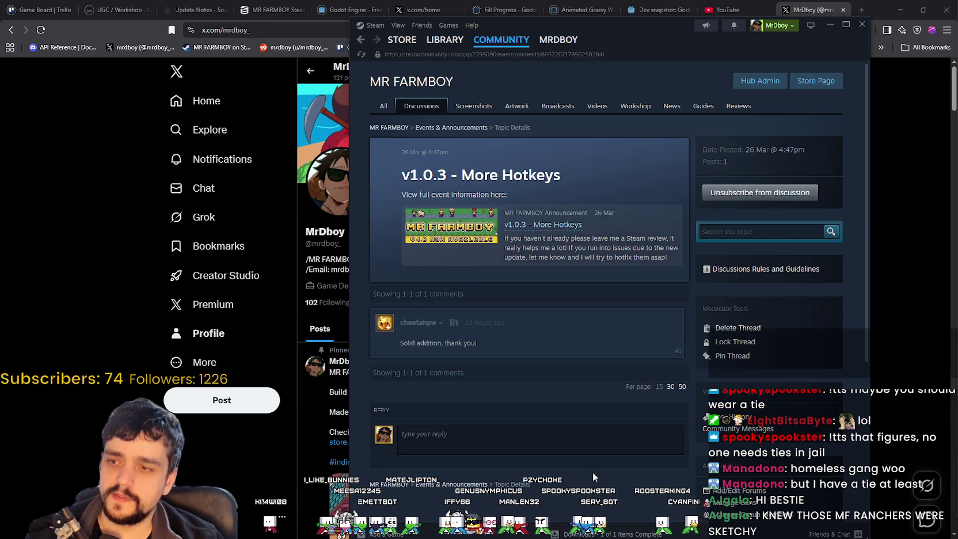
click(436, 103)
click(445, 39)
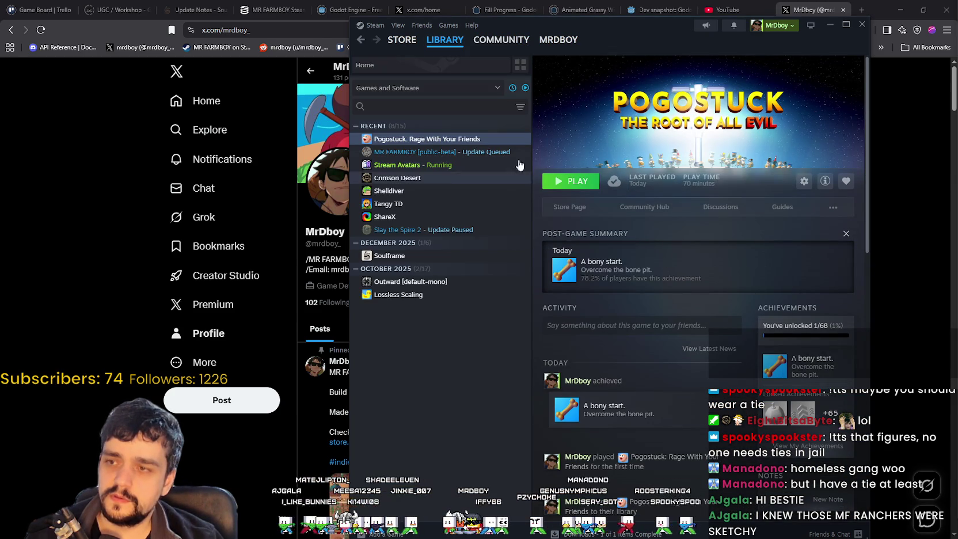
mouse_move(445, 40)
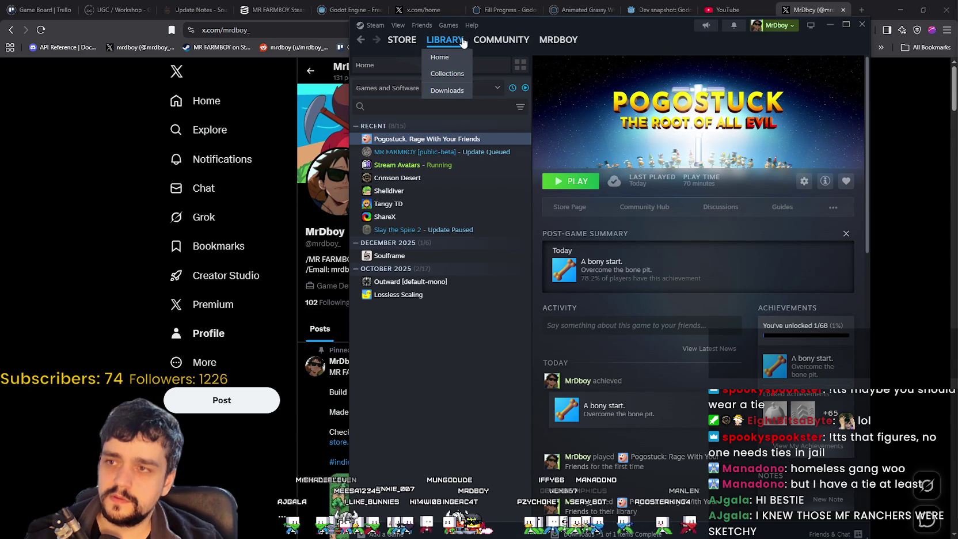
Start the MR FARMBOY update and view its v1.0.4 patch notes in a maximised window
click(442, 58)
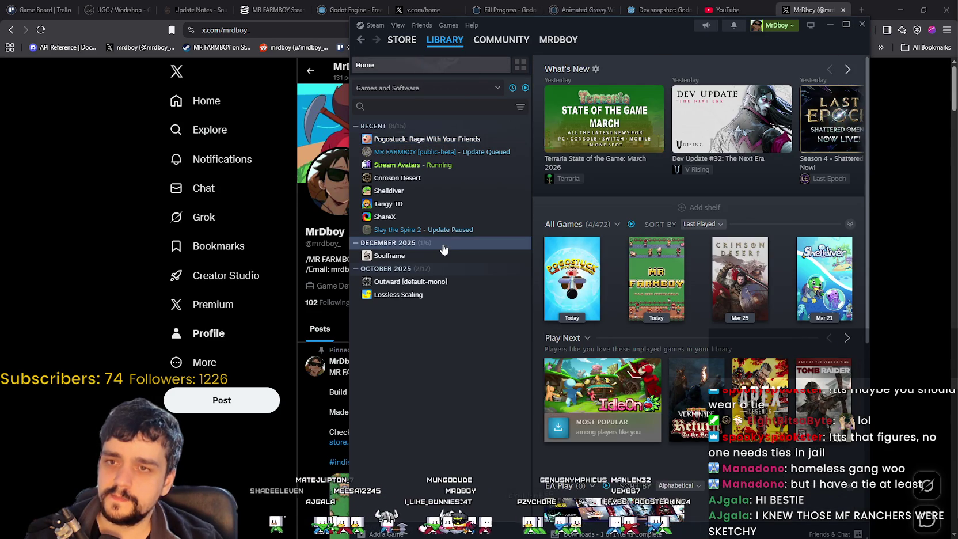
click(414, 152)
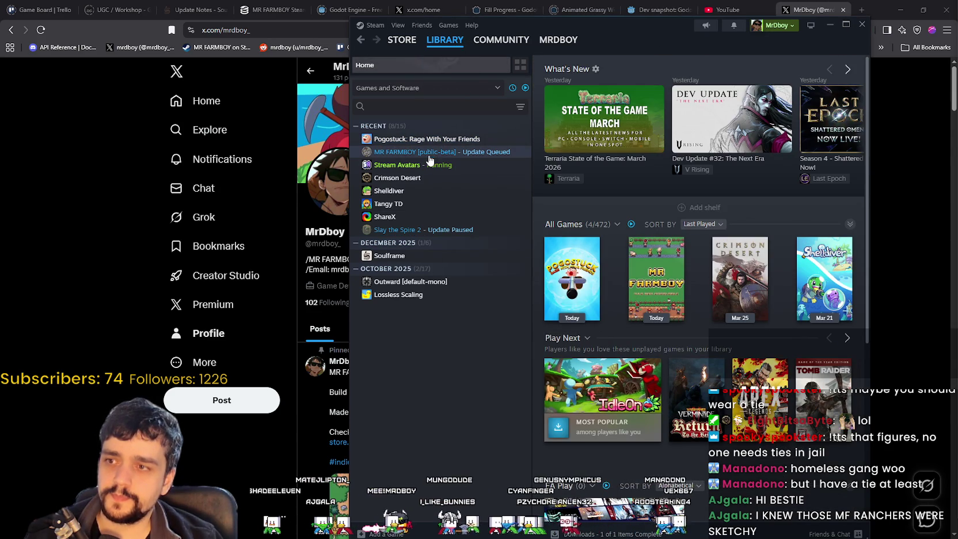
click(571, 181)
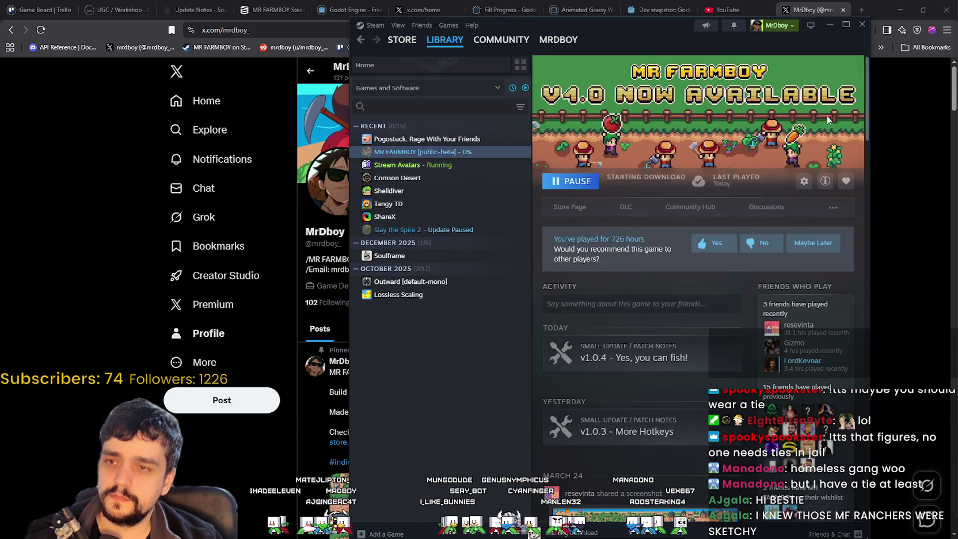
click(580, 339)
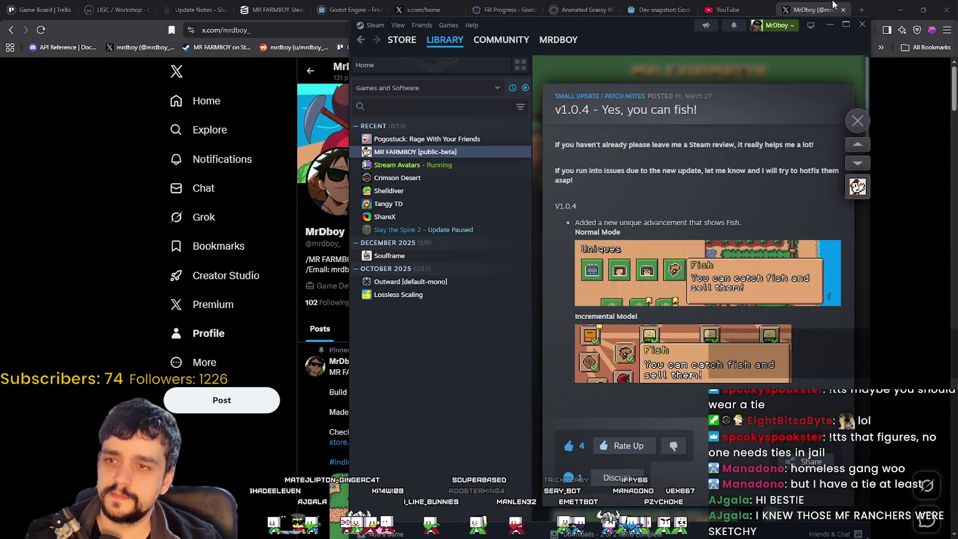
key(super+Up)
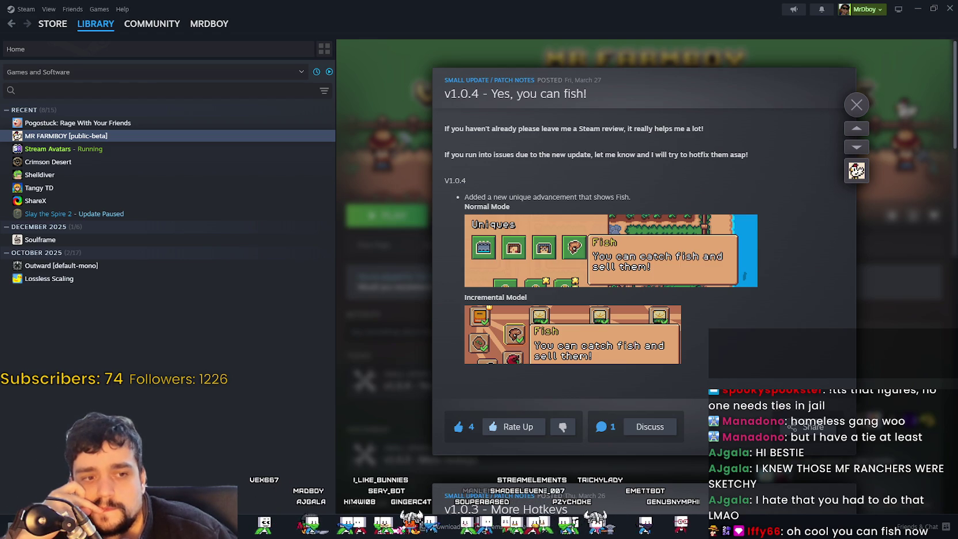
click(856, 105)
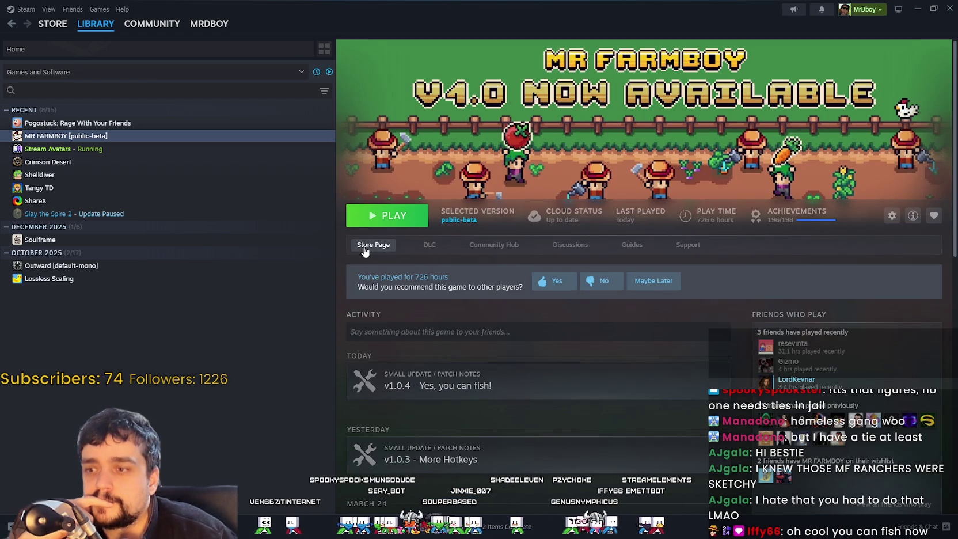
click(494, 244)
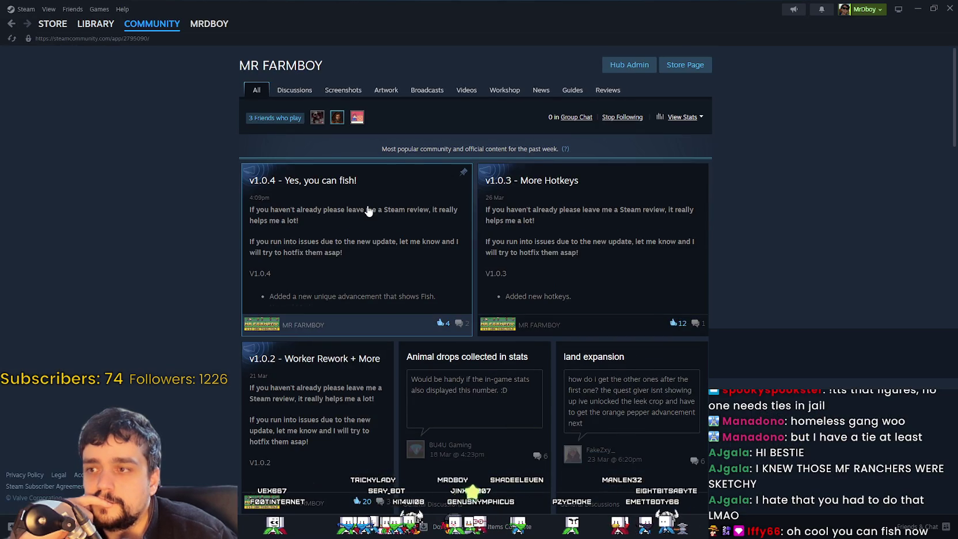
click(368, 209)
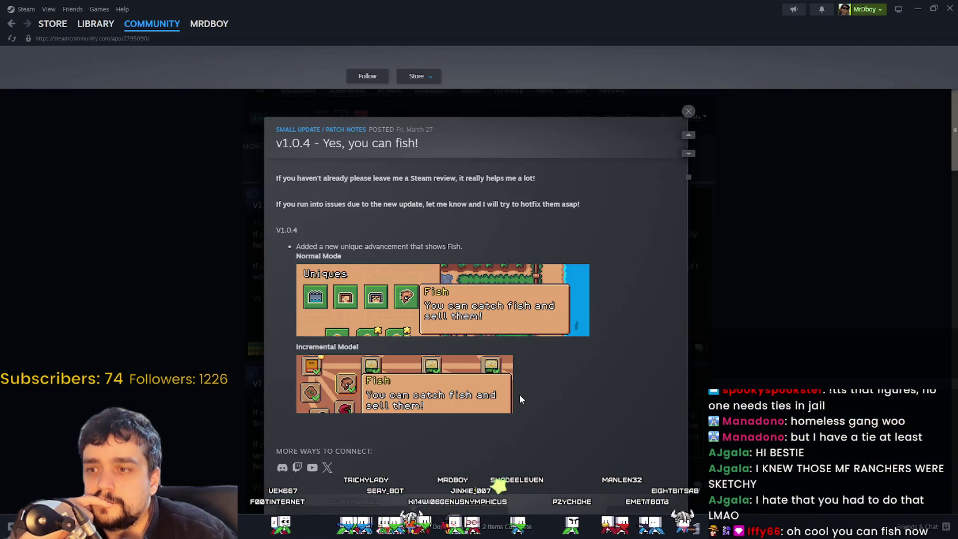
scroll(512, 385, down, 5)
click(477, 272)
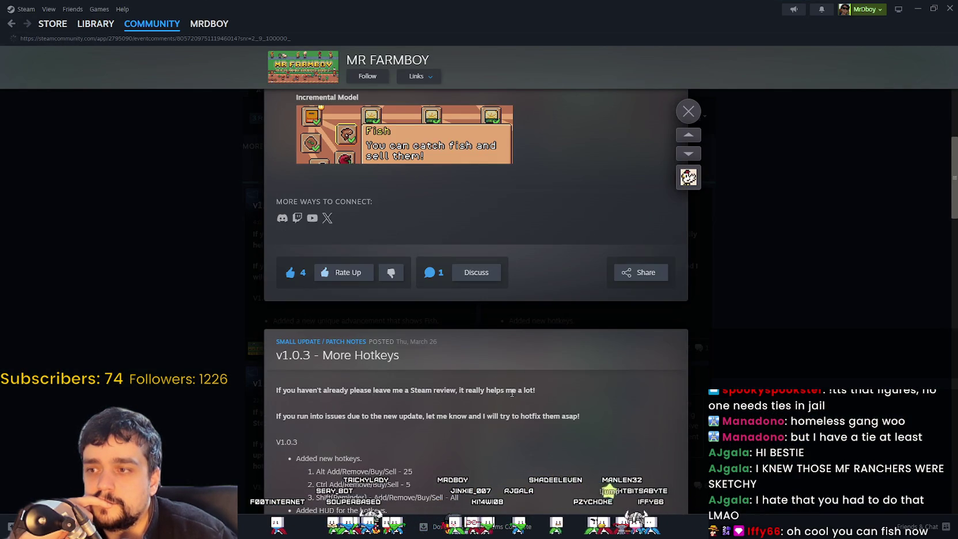
scroll(510, 384, down, 5)
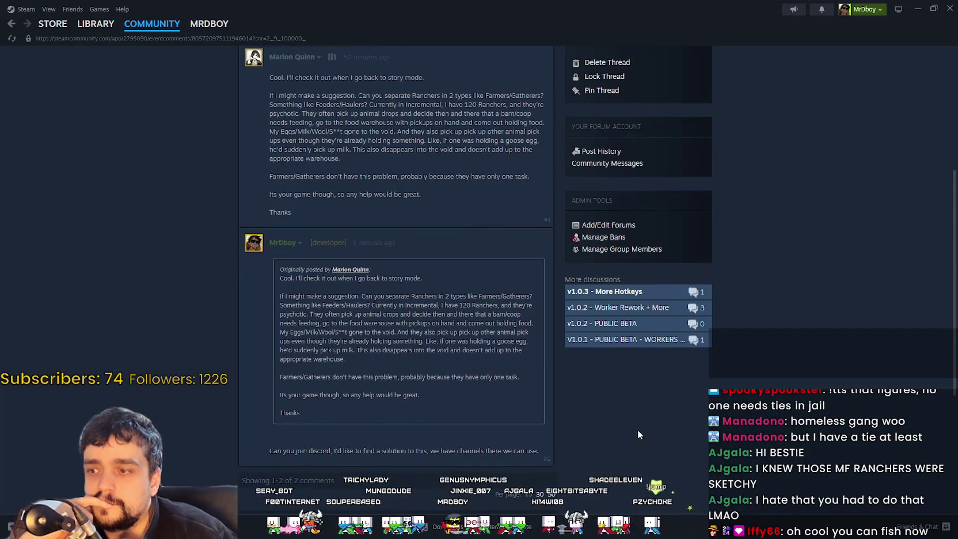
scroll(637, 435, down, 3)
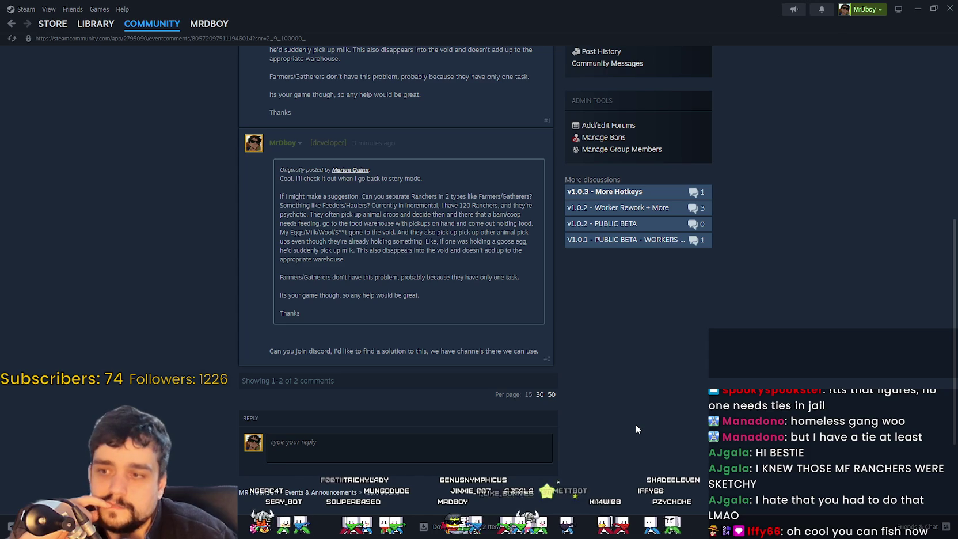
scroll(636, 425, up, 5)
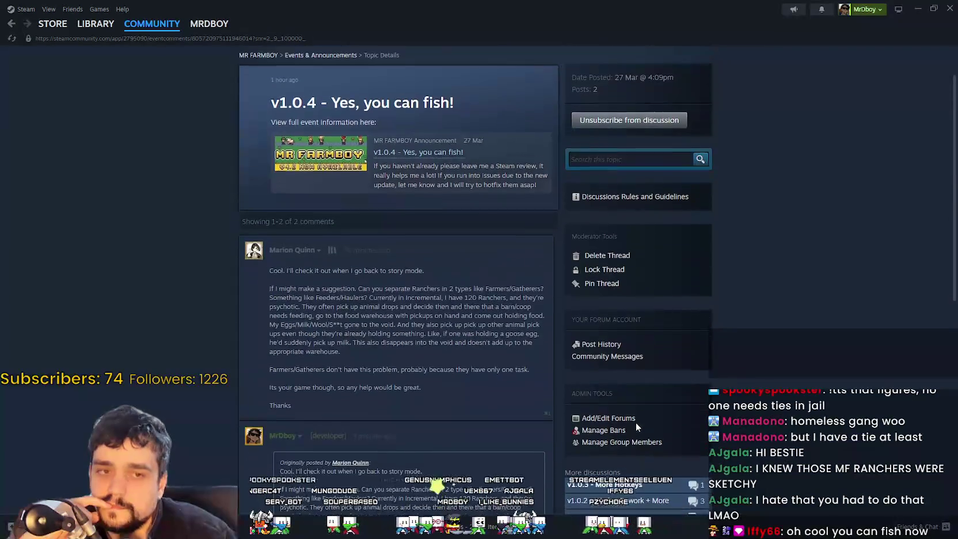
scroll(636, 426, down, 3)
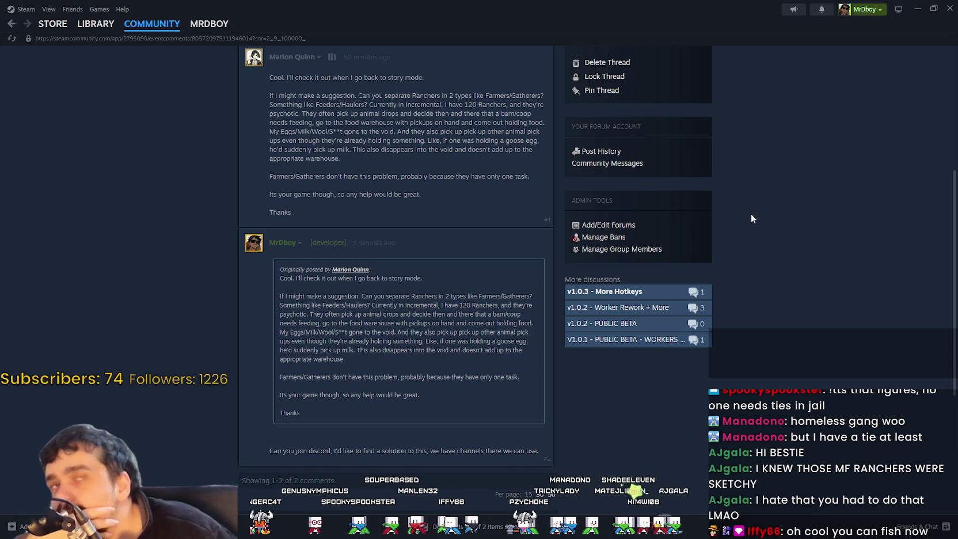
drag(464, 95, 470, 129)
click(472, 118)
mouse_move(494, 92)
mouse_down()
mouse_move(514, 163)
mouse_move(490, 105)
mouse_up()
double_click(516, 113)
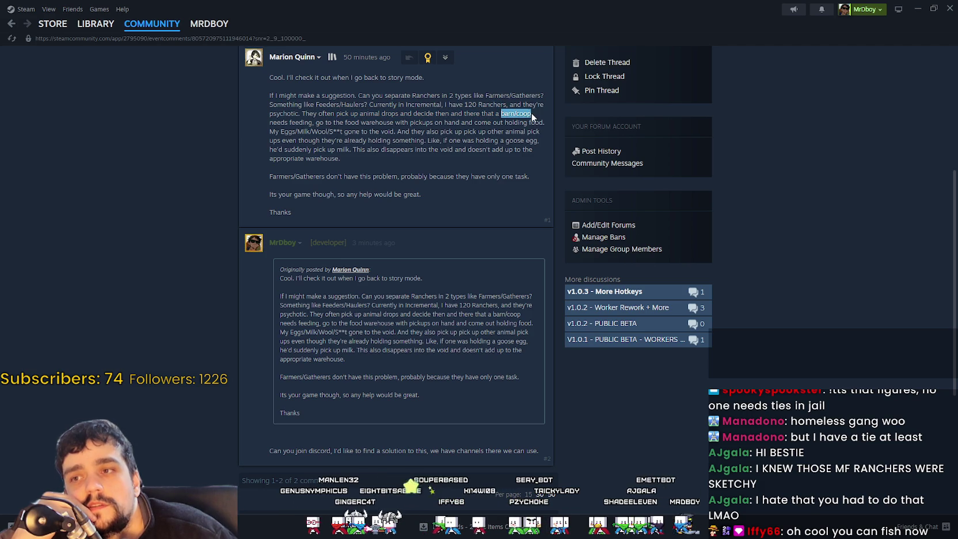
drag(264, 133, 344, 131)
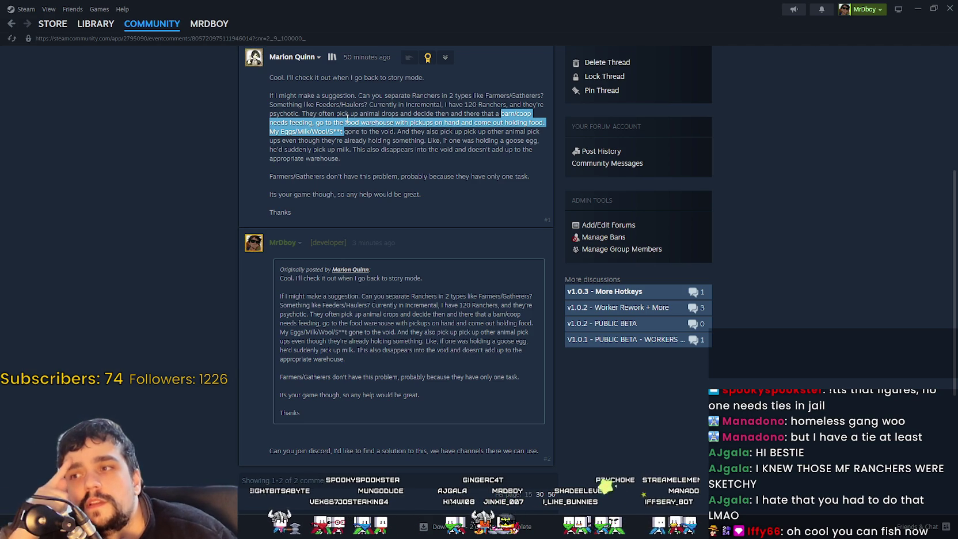
mouse_move(344, 131)
mouse_down()
mouse_move(529, 122)
mouse_move(496, 101)
mouse_up()
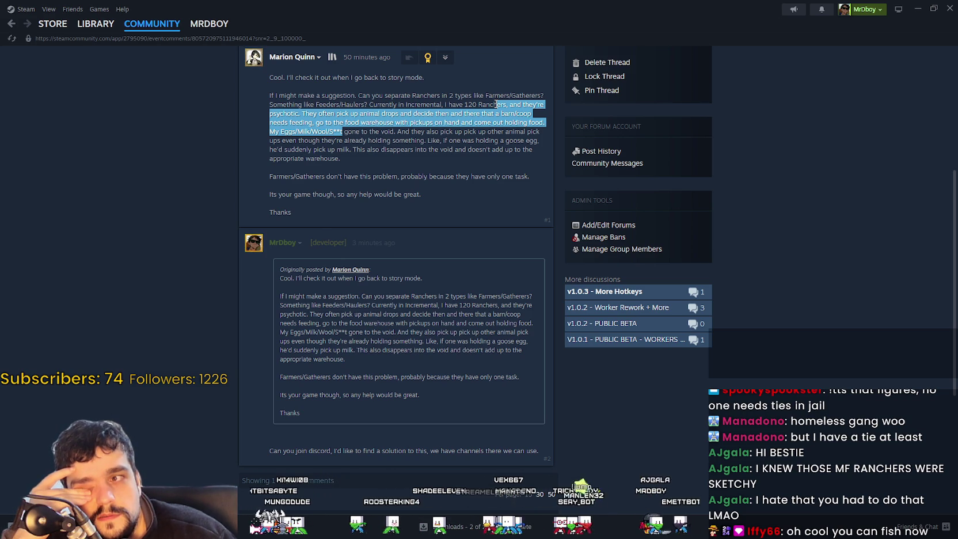
click(484, 95)
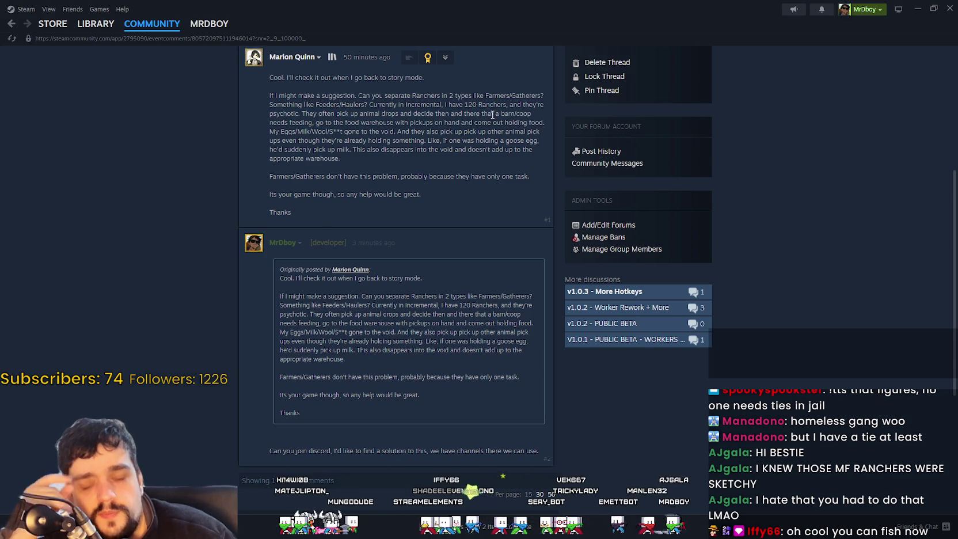
drag(486, 104, 498, 123)
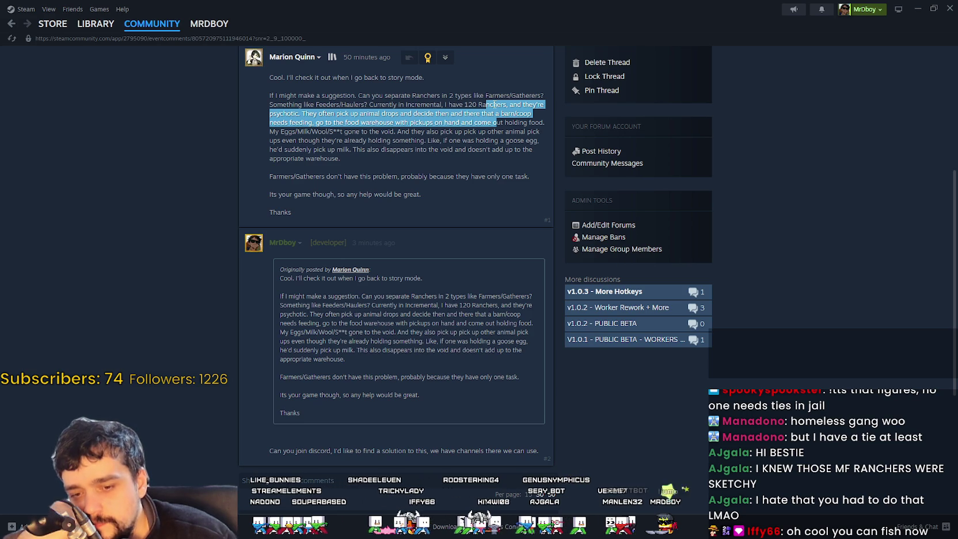
click(491, 106)
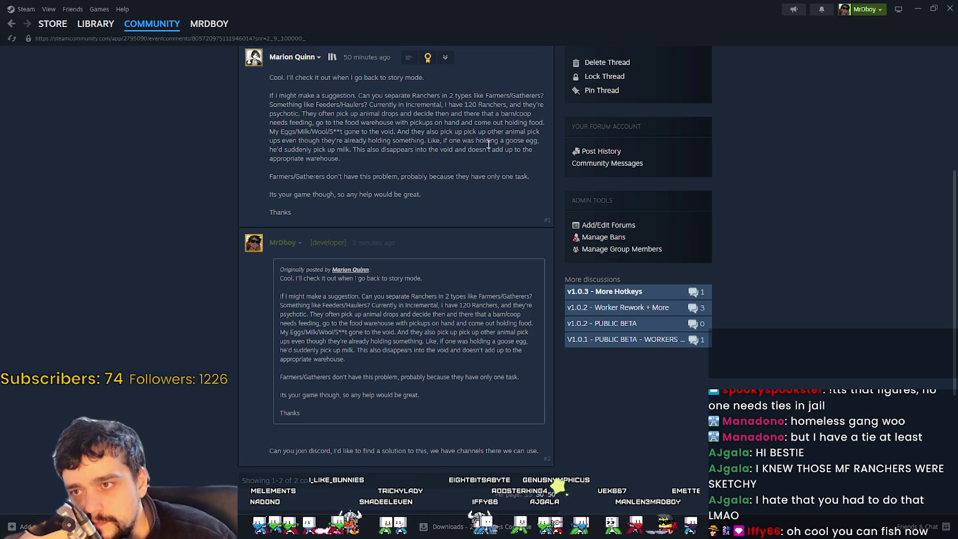
mouse_move(338, 106)
mouse_down()
mouse_move(355, 106)
mouse_move(315, 104)
mouse_up()
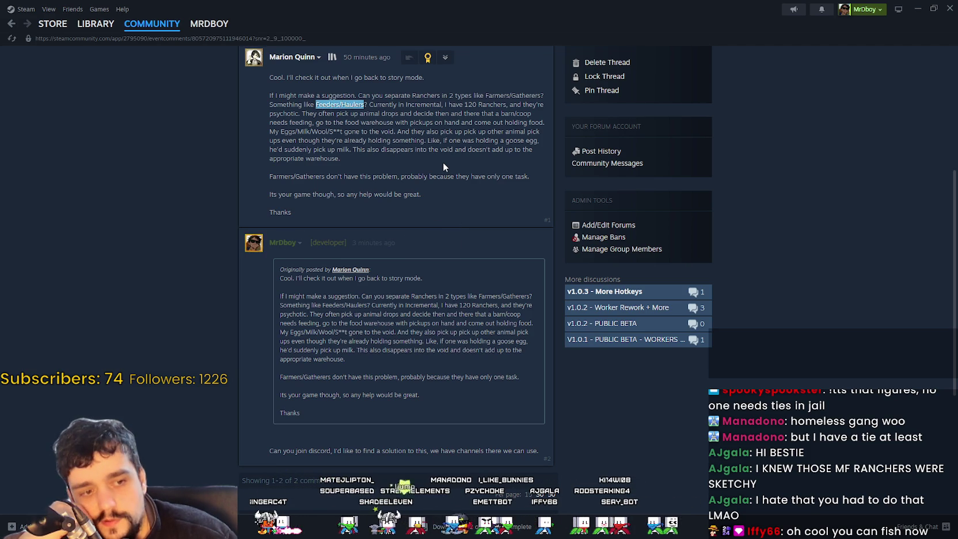
mouse_move(354, 95)
mouse_down()
mouse_move(314, 104)
mouse_move(363, 104)
mouse_up()
click(358, 111)
click(340, 110)
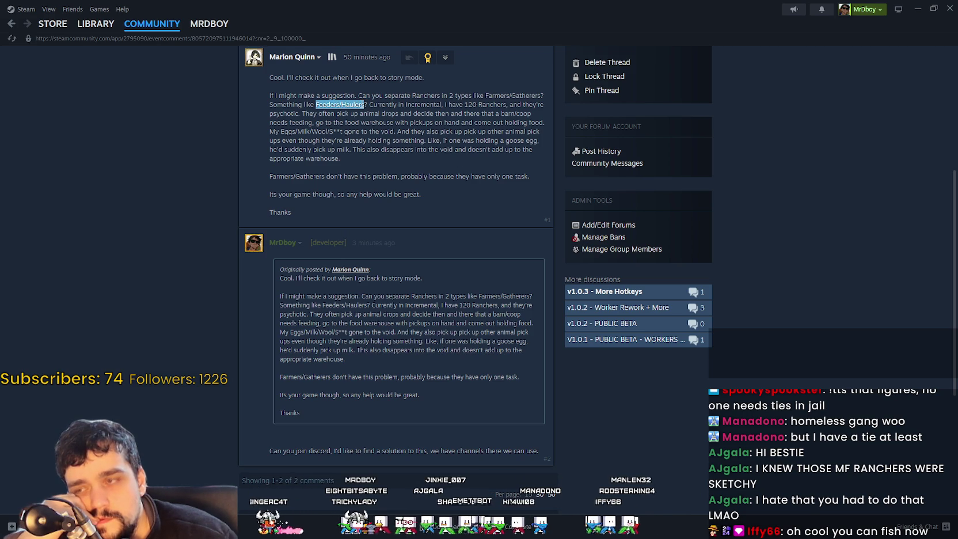
double_click(349, 105)
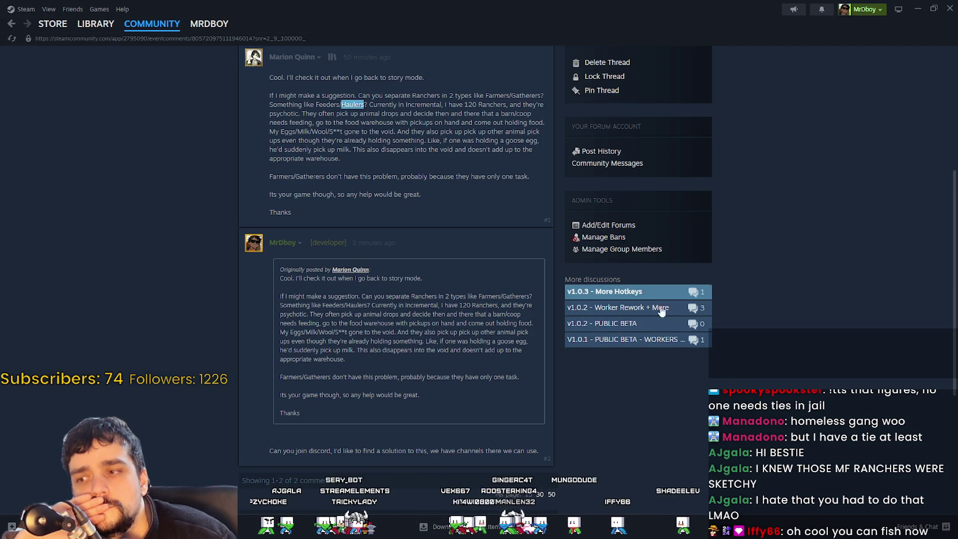
scroll(656, 311, down, 3)
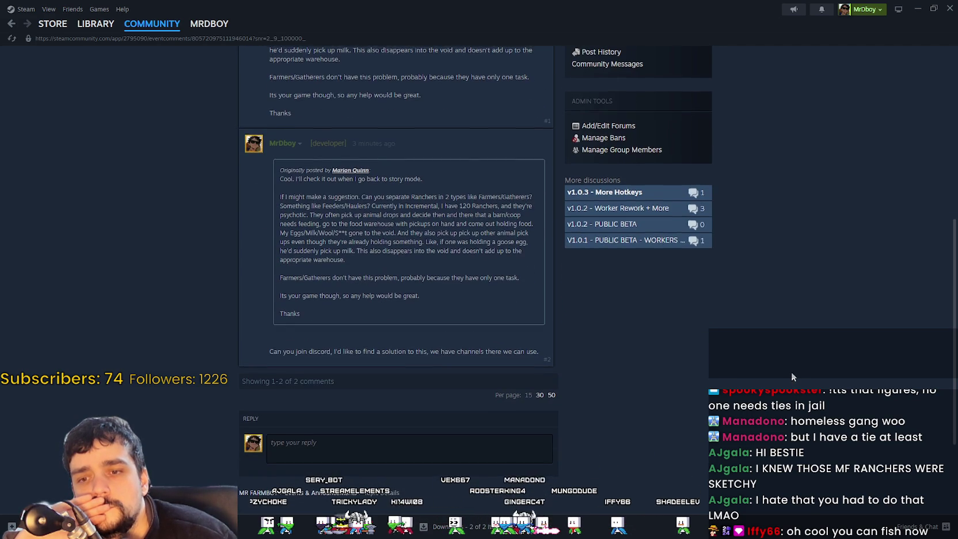
scroll(791, 377, up, 3)
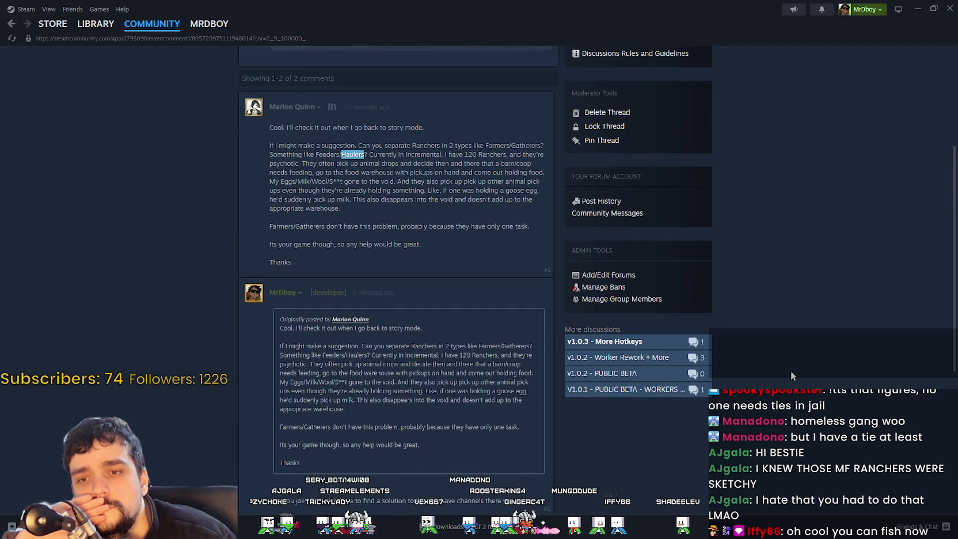
scroll(789, 369, up, 1)
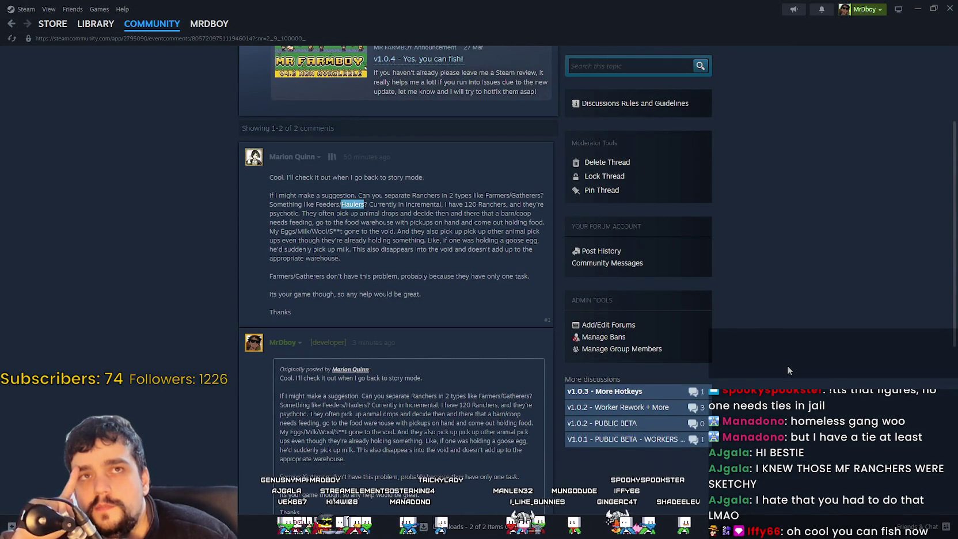
scroll(351, 246, up, 1)
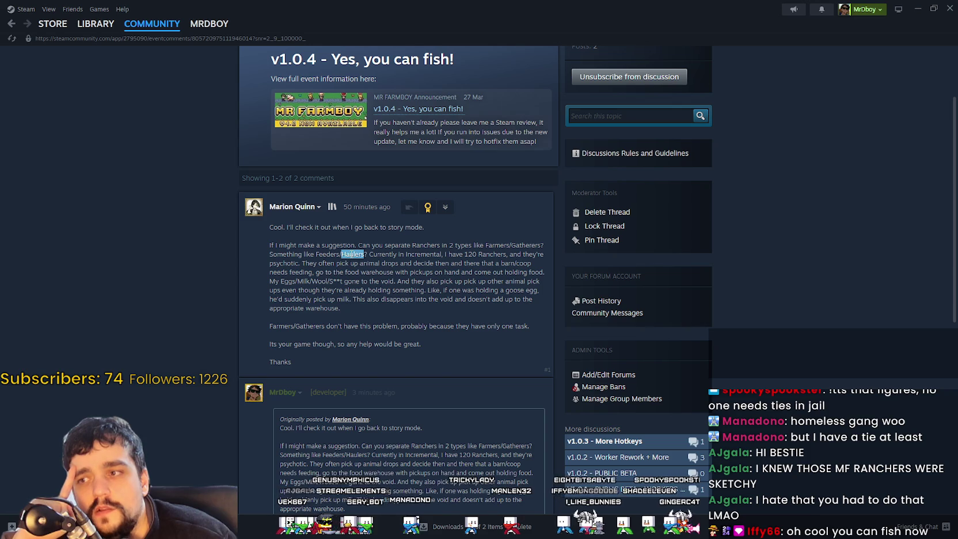
double_click(327, 254)
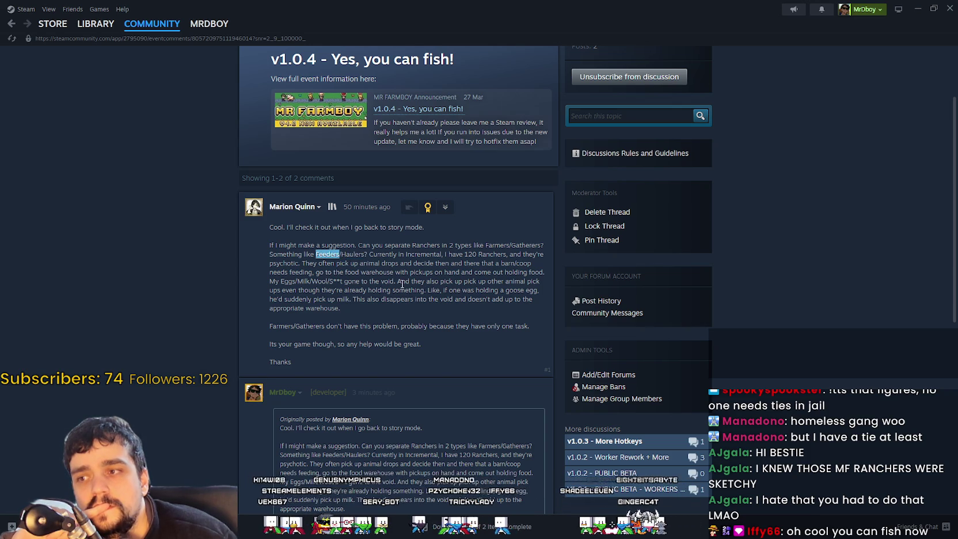
double_click(353, 254)
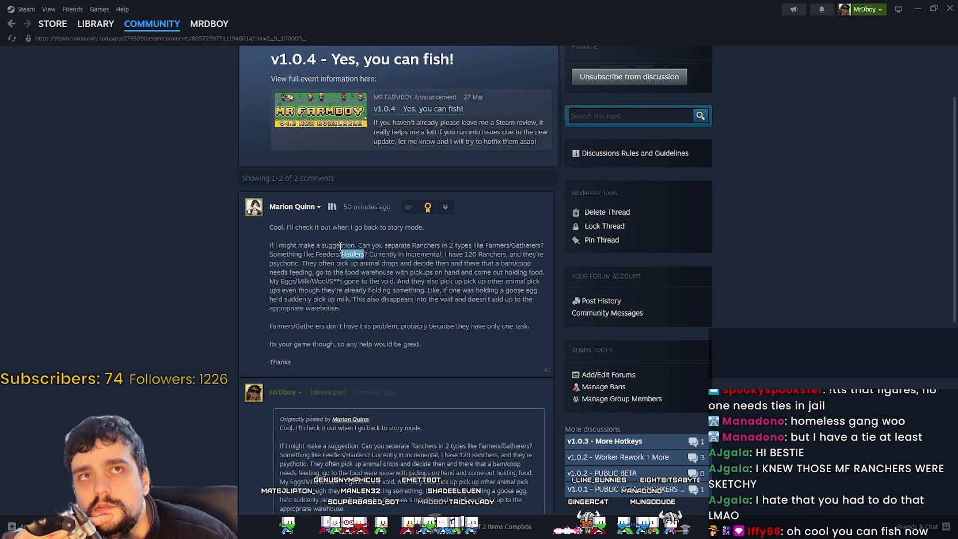
mouse_move(328, 254)
mouse_down()
mouse_move(373, 259)
mouse_move(359, 251)
mouse_up()
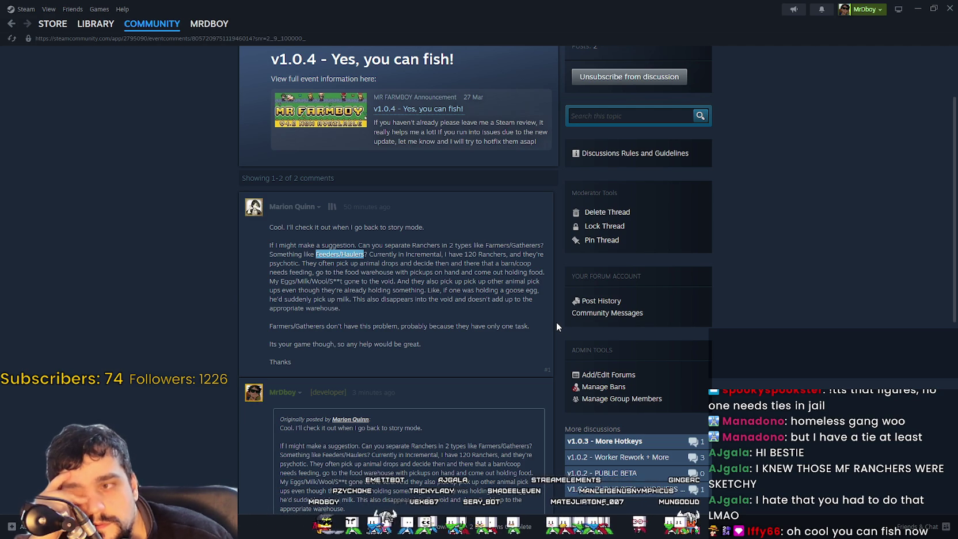
click(474, 281)
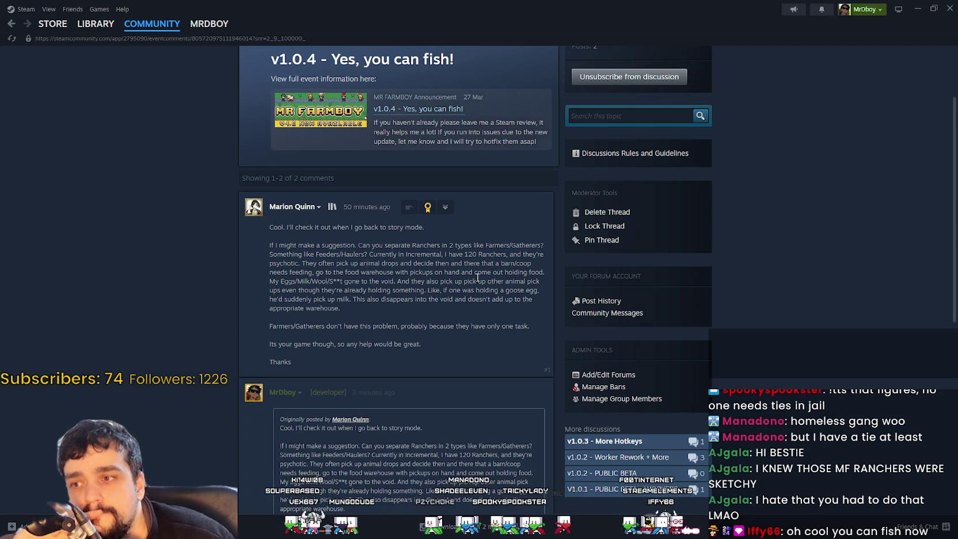
scroll(529, 397, down, 1)
scroll(528, 393, down, 3)
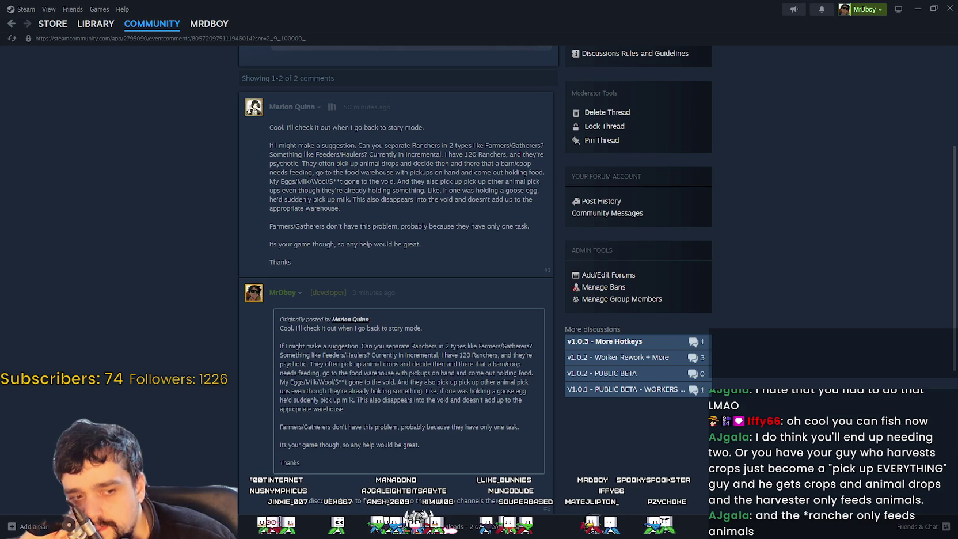
Scroll the v1.0.4 thread, then bring the Pixel Playhouse Discord window forward and nudge it
scroll(739, 436, down, 3)
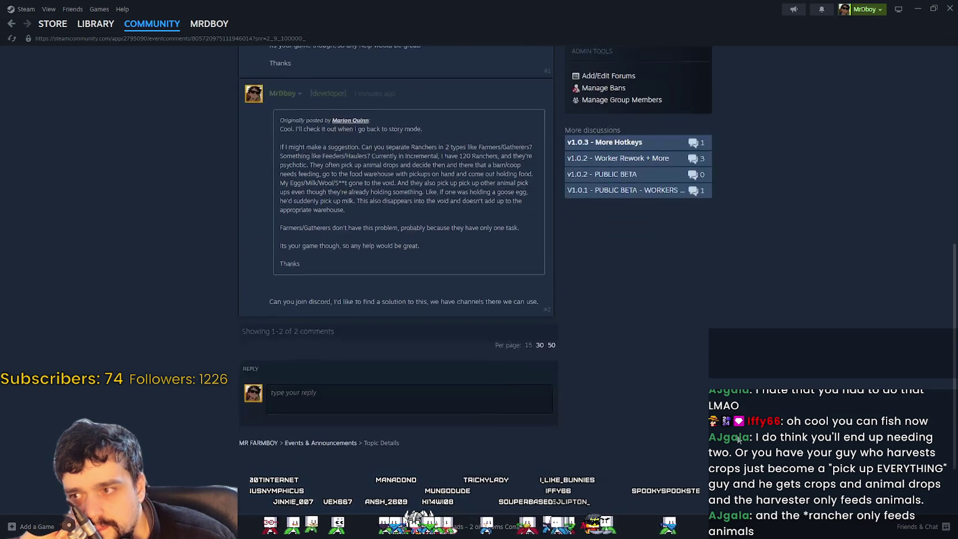
scroll(738, 435, up, 4)
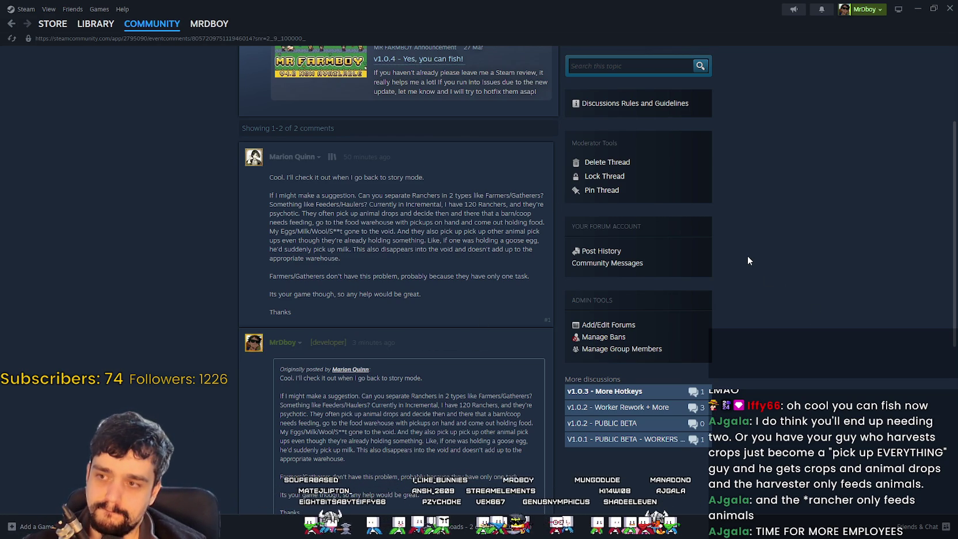
scroll(748, 260, down, 2)
scroll(747, 260, up, 3)
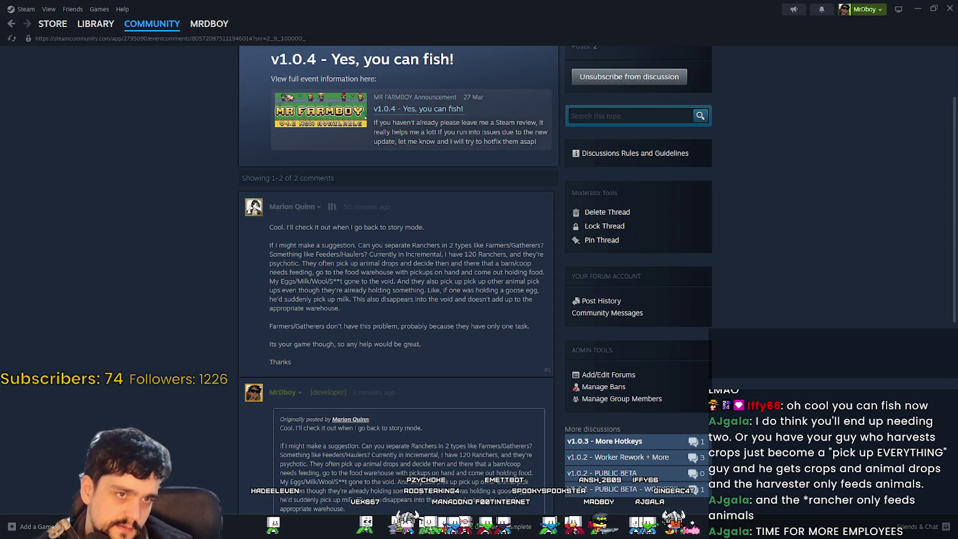
key(alt+Tab)
drag(395, 66, 375, 59)
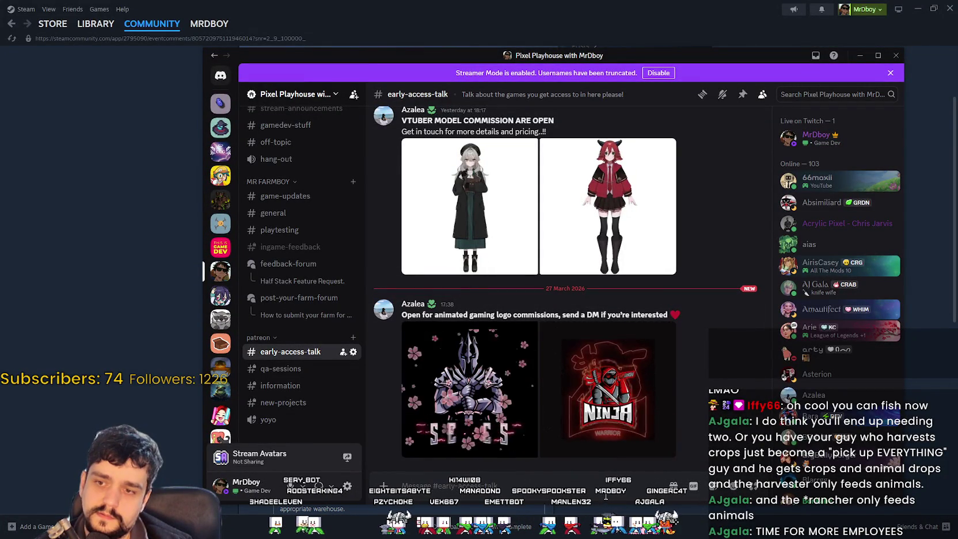
mouse_move(608, 389)
mouse_move(569, 314)
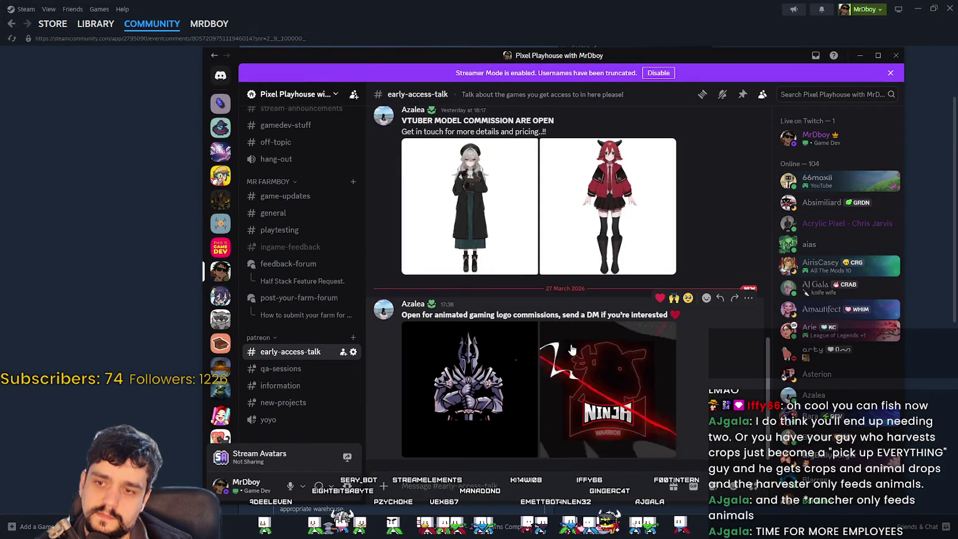
Scroll up and down through the Discord server's channel list
scroll(720, 370, up, 2)
scroll(718, 371, down, 2)
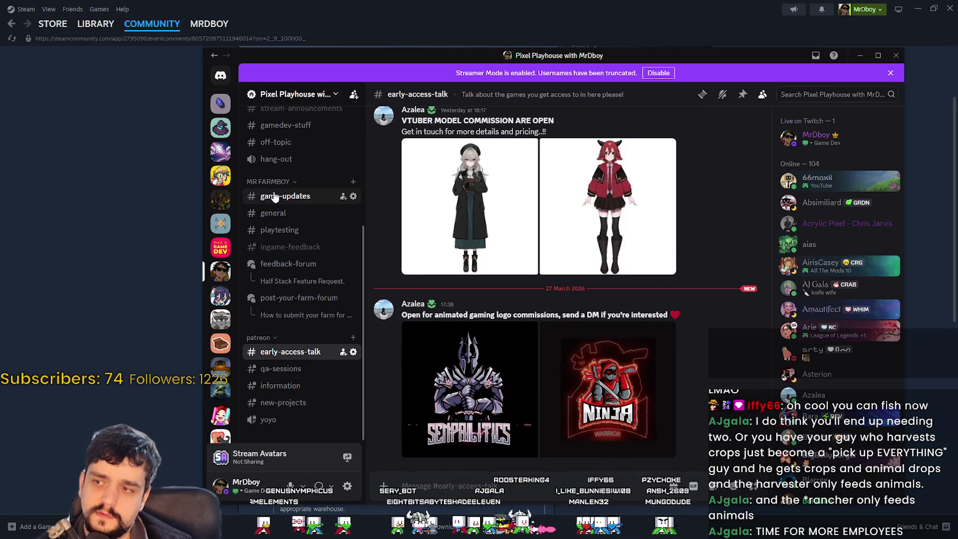
scroll(282, 271, up, 3)
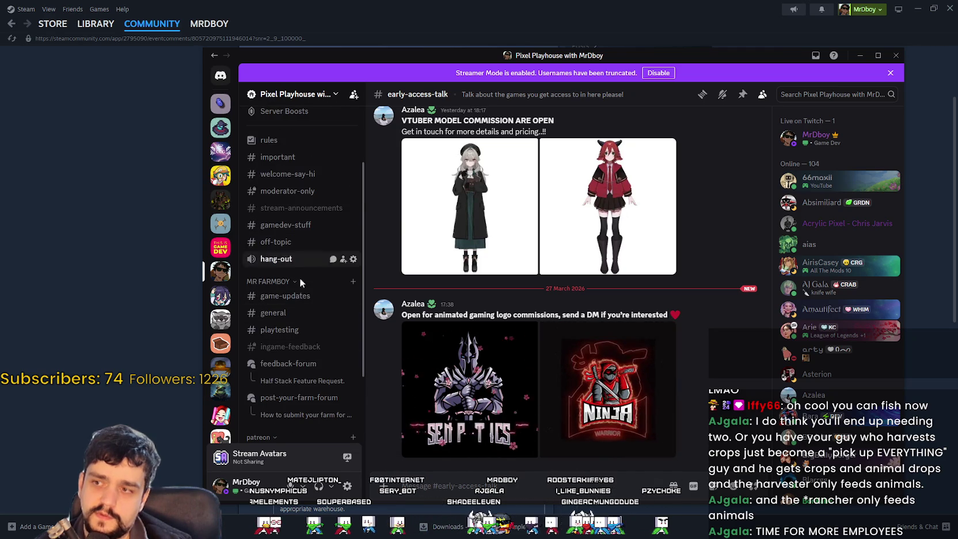
scroll(309, 230, down, 2)
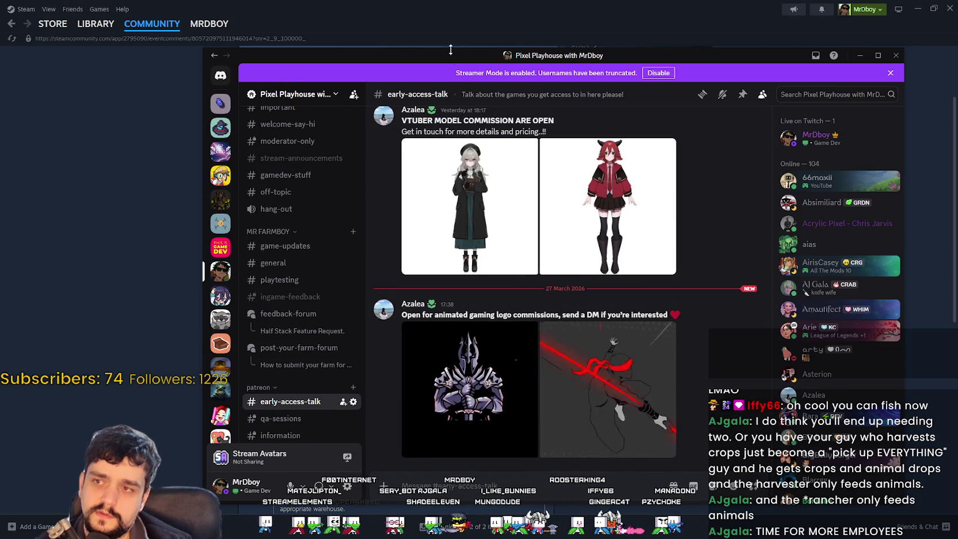
Hide the Discord overlay, briefly bring it back, then hide it again to reveal the Steam thread
key(alt+Tab)
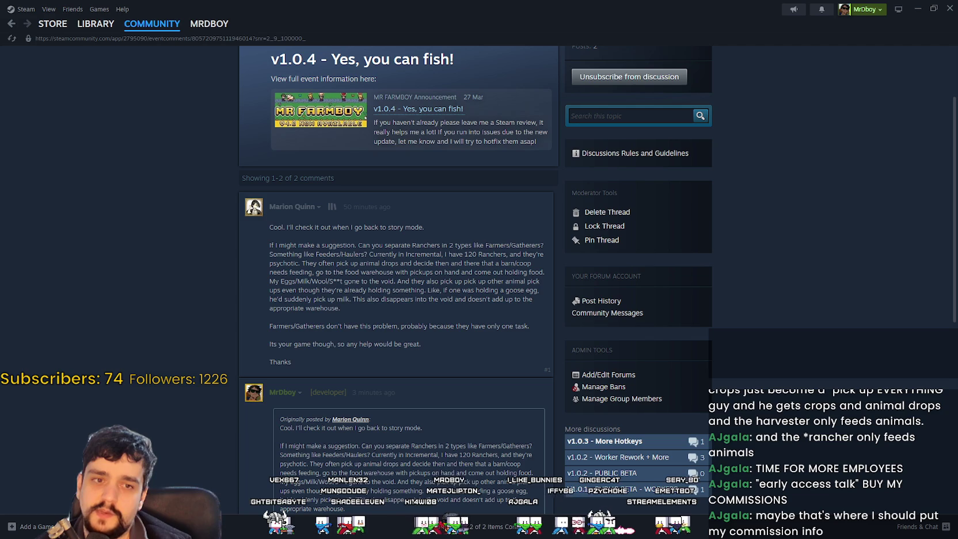
key(alt+Tab)
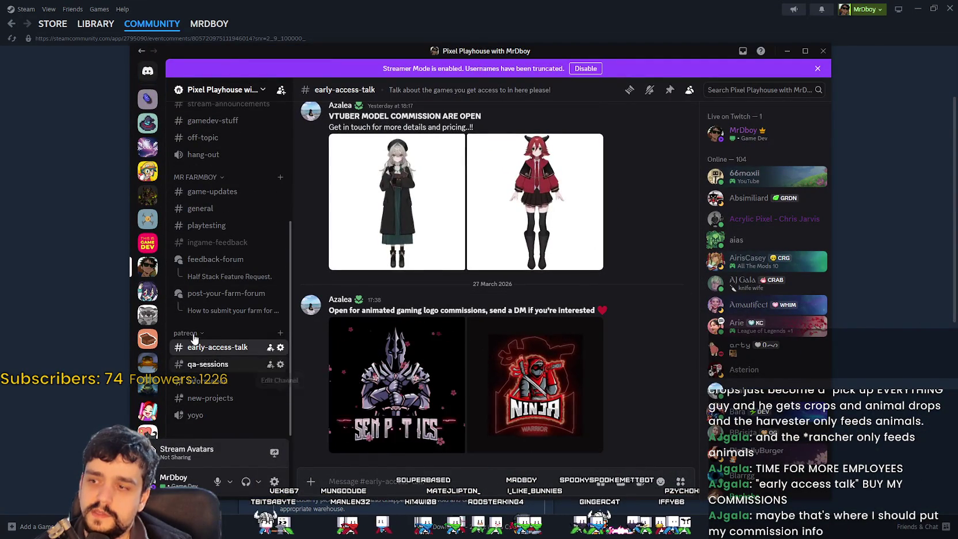
key(alt+Tab)
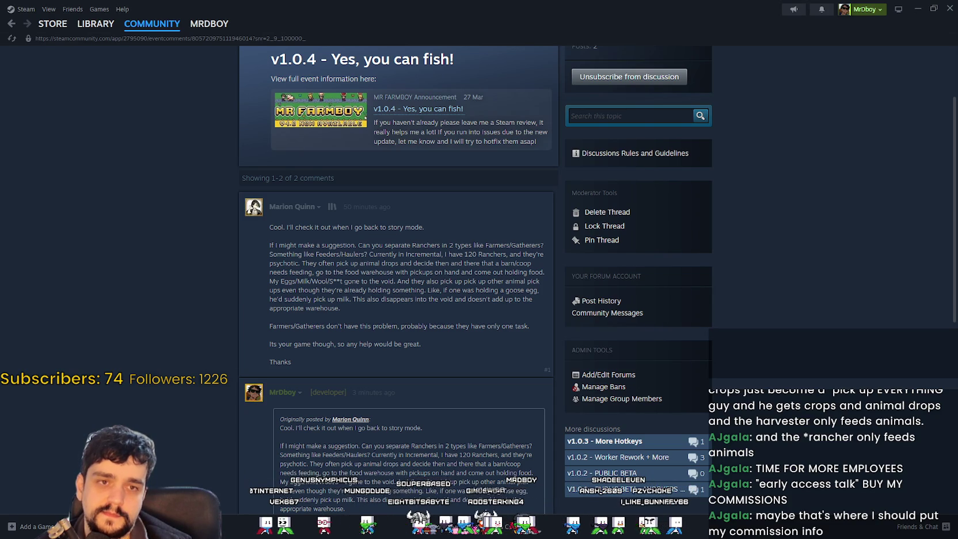
scroll(398, 277, up, 2)
Scroll further down the v1.0.4 discussion comments, then switch to the web browser
scroll(397, 276, down, 4)
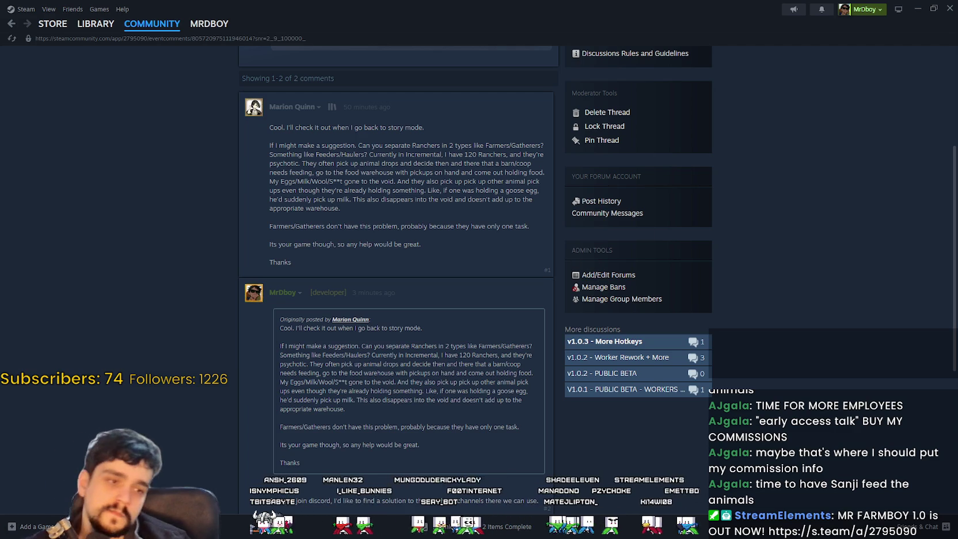
key(alt+Tab)
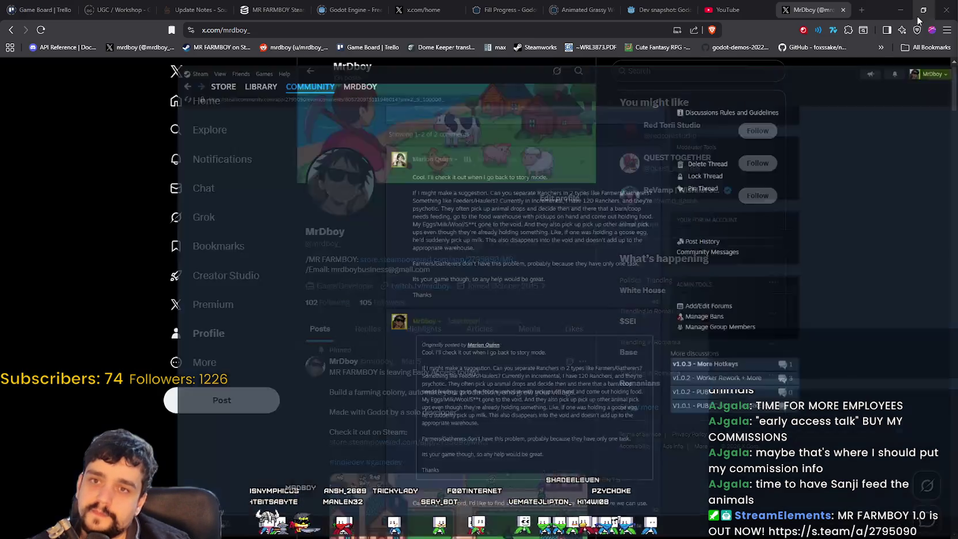
Minimize the browser, close Snipping Tool discarding the capture, and minimize Notepad and Explorer
click(900, 10)
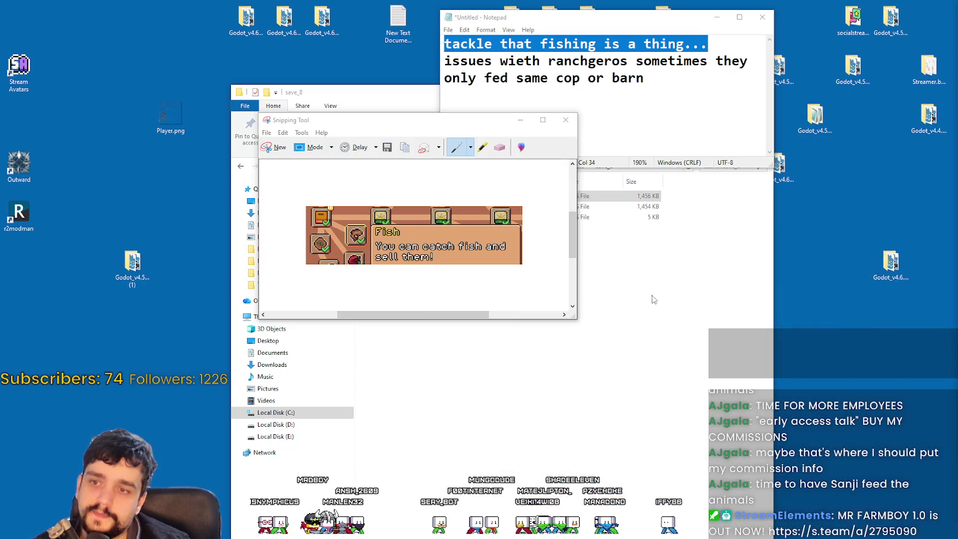
click(571, 122)
click(460, 232)
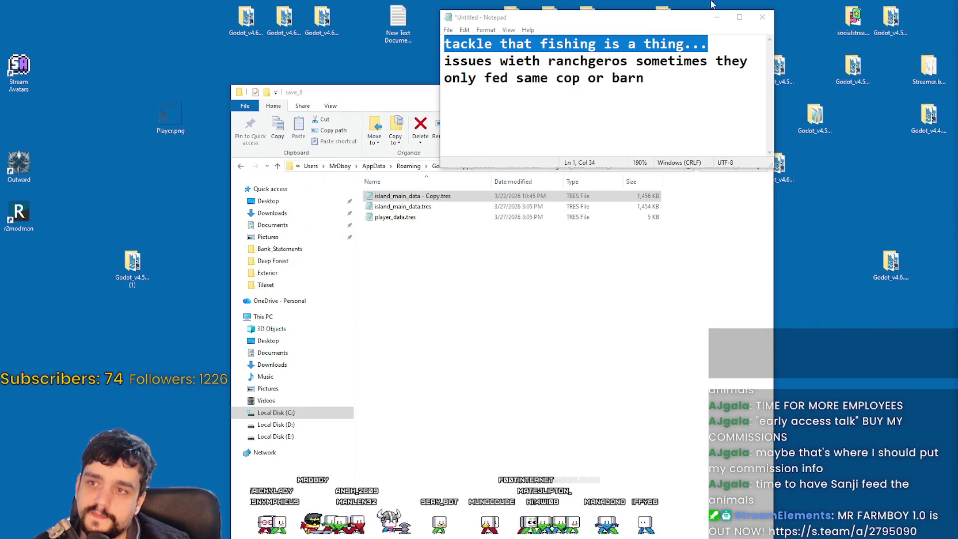
click(716, 17)
click(717, 92)
Refresh the desktop and select the Godot_v4.6.1-stable_win64.exe folder
right_click(715, 247)
click(748, 279)
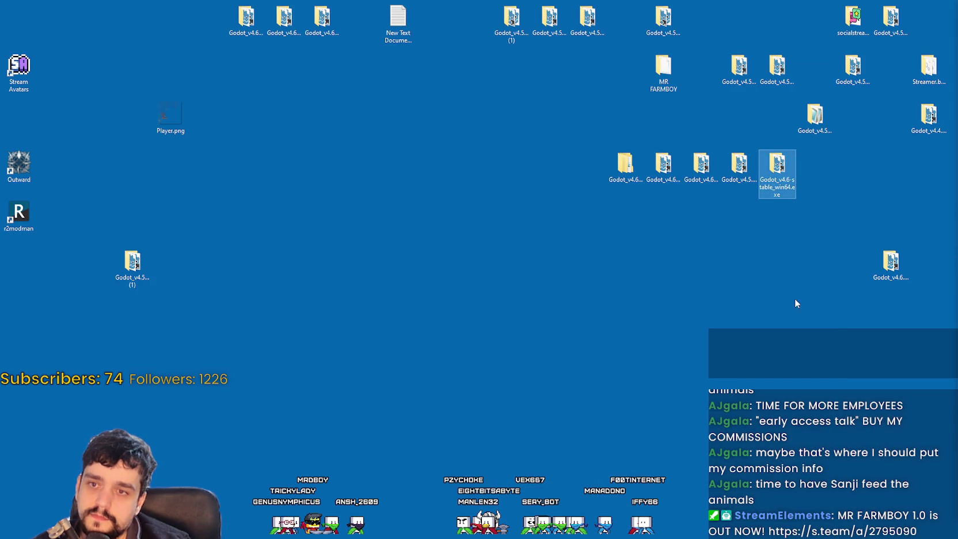
click(889, 271)
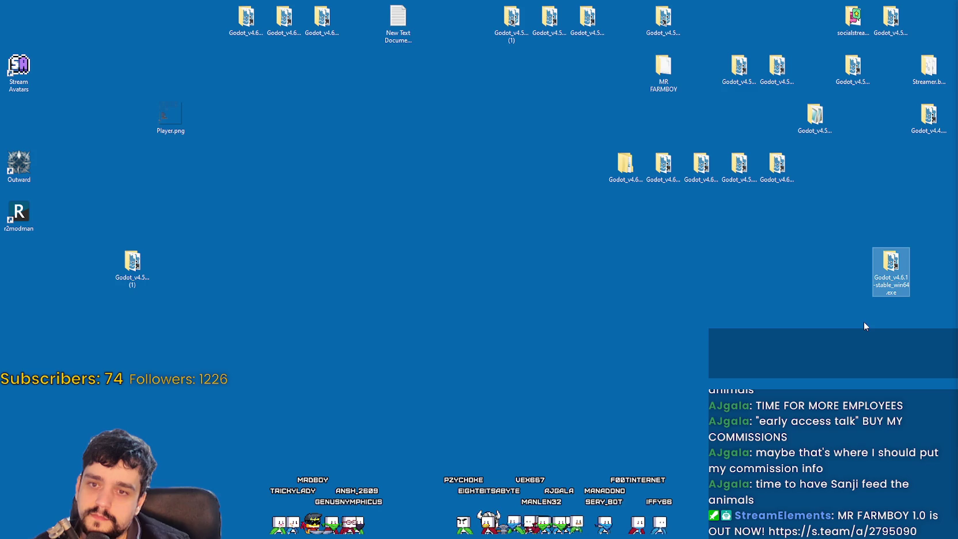
Open the Godot_v4.6.1-stable_win64.exe folder and refresh the desktop
double_click(894, 276)
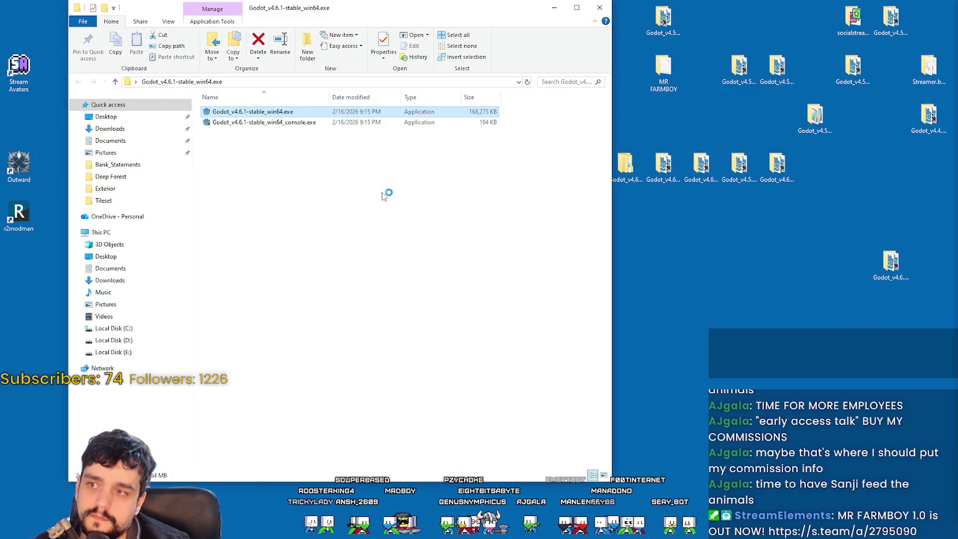
right_click(690, 301)
click(715, 334)
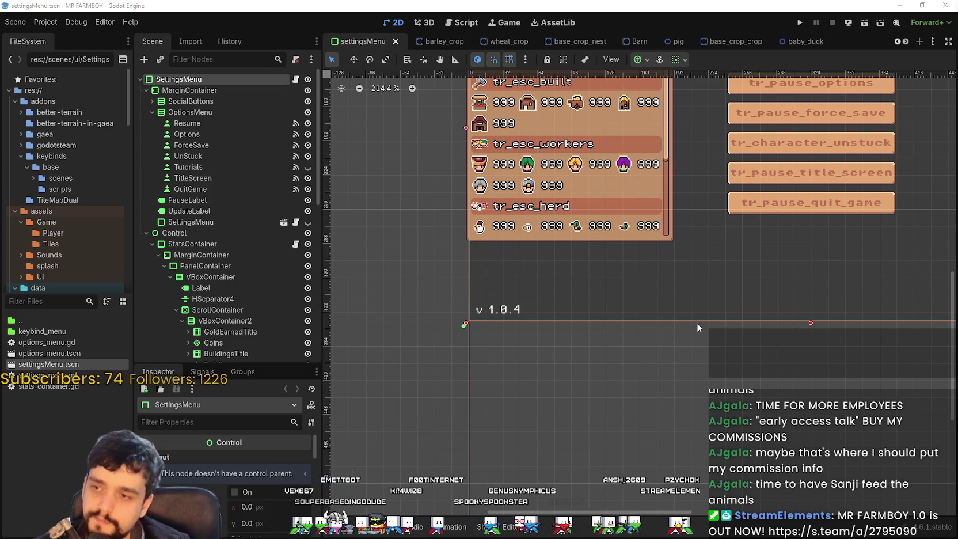
Filter the Godot FileSystem for 'player' and select Player.png
scroll(698, 327, down, 1)
scroll(704, 328, down, 1)
scroll(703, 327, down, 1)
scroll(705, 328, down, 1)
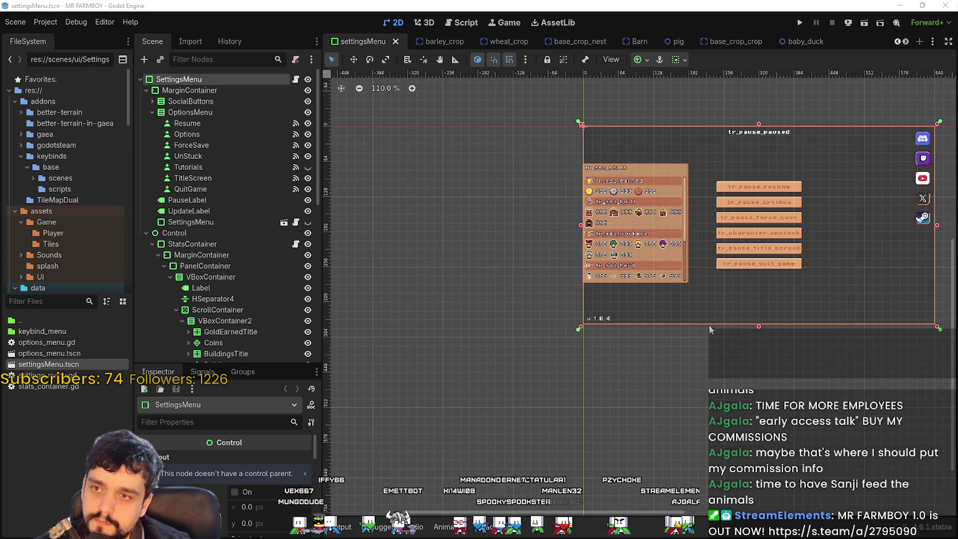
scroll(709, 330, right, 3)
scroll(709, 329, up, 1)
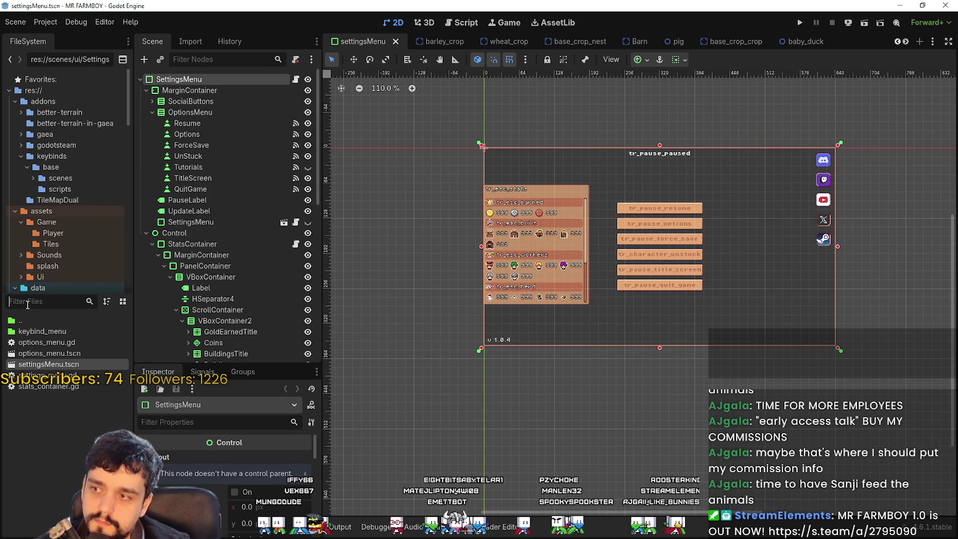
text(player)
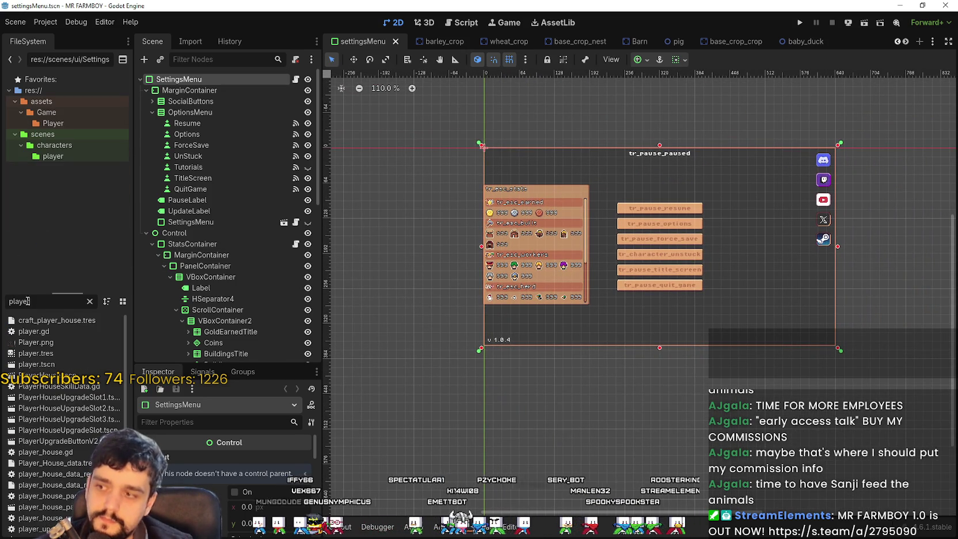
click(57, 342)
Open Player.png in the external program Aseprite and maximize its window
right_click(58, 342)
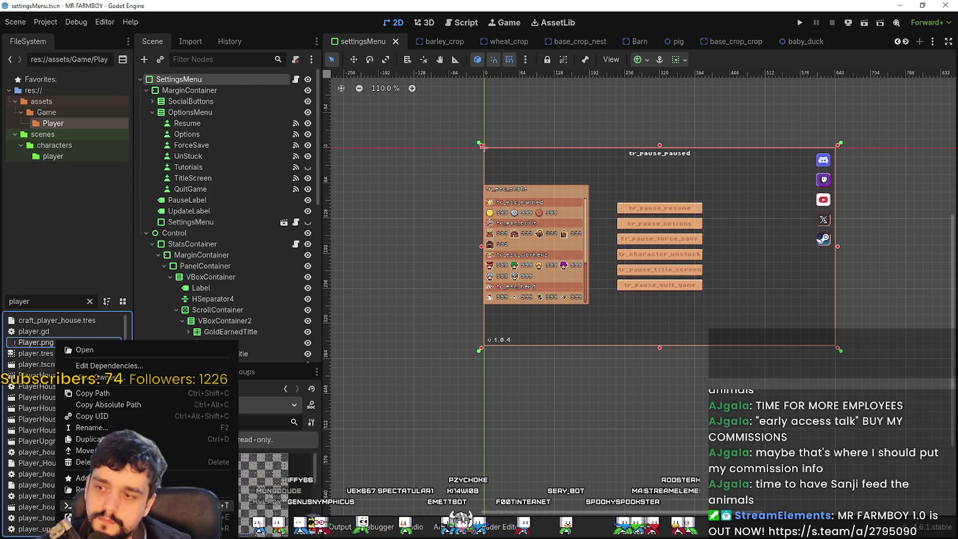
click(84, 350)
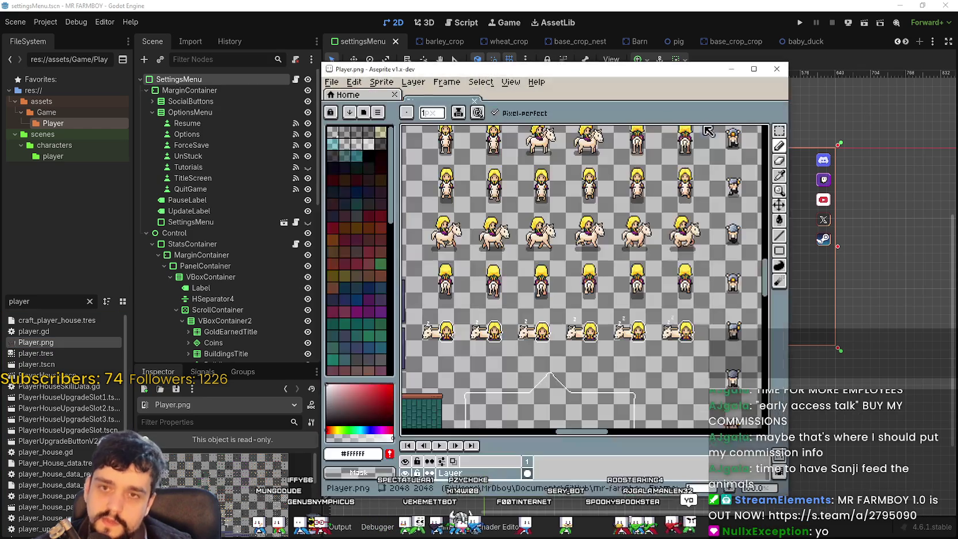
click(753, 68)
scroll(496, 227, down, 4)
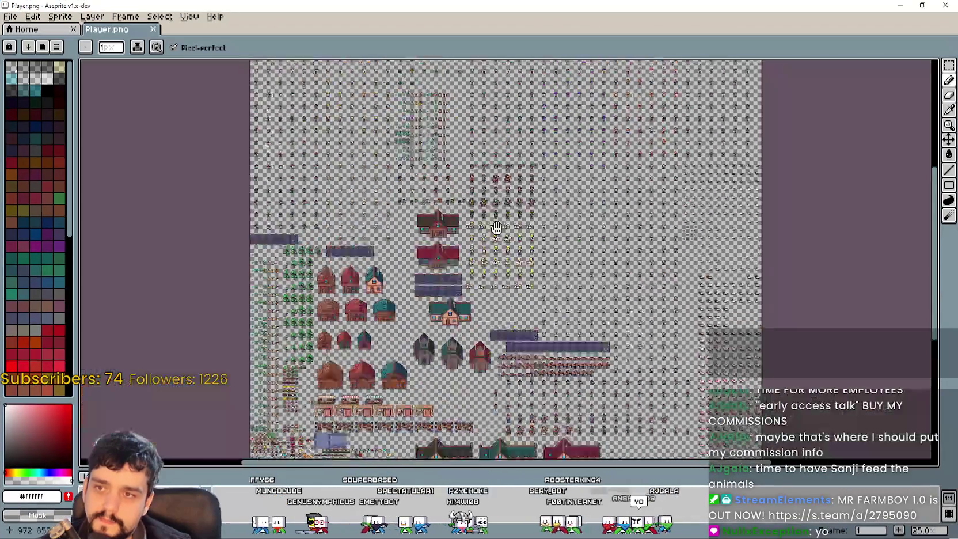
Zoom and pan across the green, purple and red-hat character columns to the sheet's right edge
scroll(496, 227, up, 1)
scroll(484, 233, up, 1)
scroll(461, 242, up, 2)
mouse_move(574, 193)
mouse_down()
mouse_move(430, 300)
mouse_move(676, 107)
mouse_up()
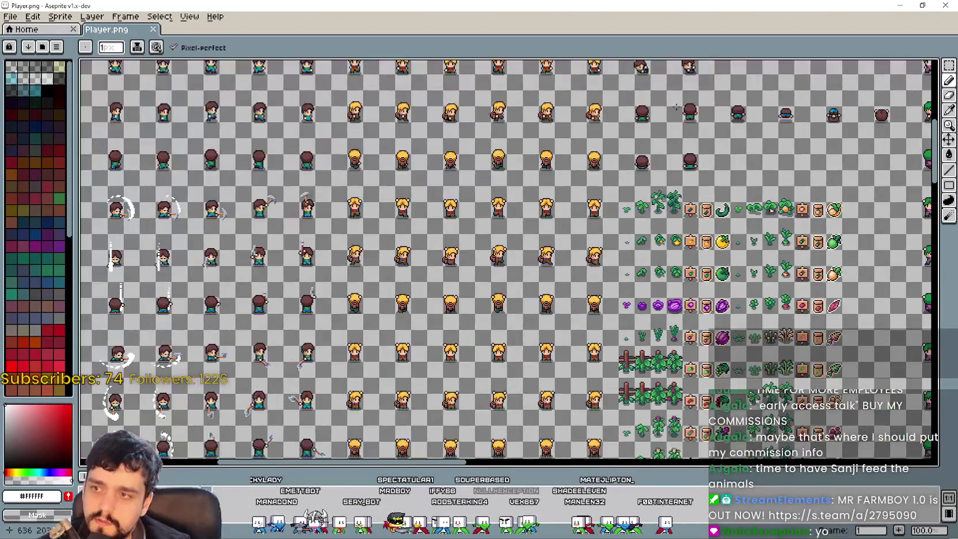
scroll(677, 107, down, 2)
scroll(661, 211, up, 1)
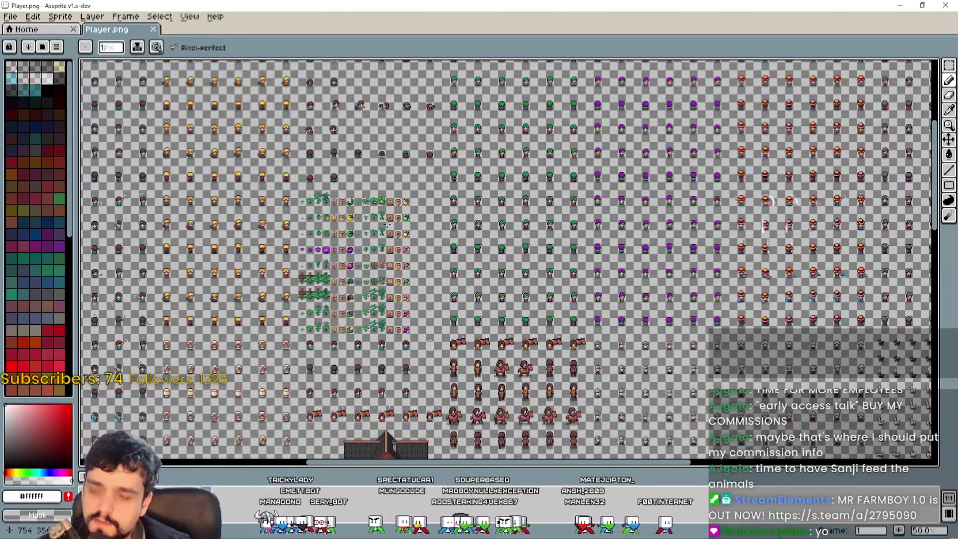
mouse_move(552, 170)
mouse_down()
mouse_move(372, 178)
mouse_move(378, 165)
mouse_up()
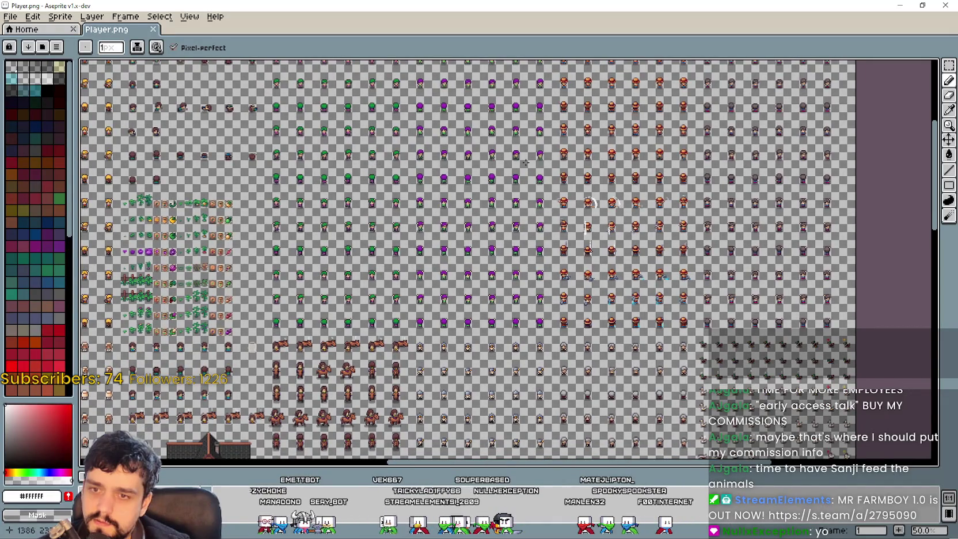
scroll(525, 162, up, 1)
drag(683, 158, 350, 182)
scroll(350, 182, down, 1)
scroll(402, 230, down, 1)
scroll(500, 292, up, 1)
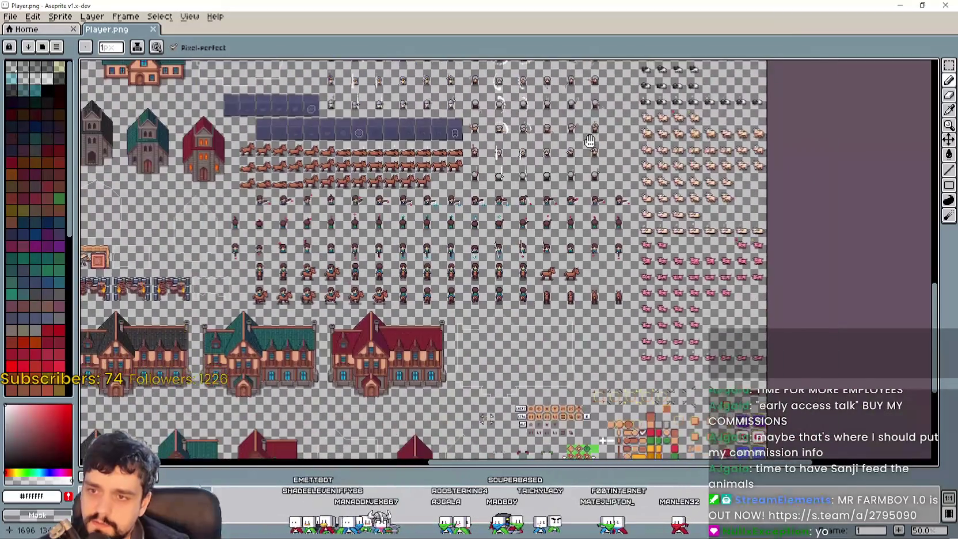
Pan down to the house sprites, then back up to the sheet's top edge and other character rows
mouse_move(499, 293)
mouse_down()
mouse_move(670, 58)
mouse_move(616, 210)
mouse_move(531, 252)
mouse_up()
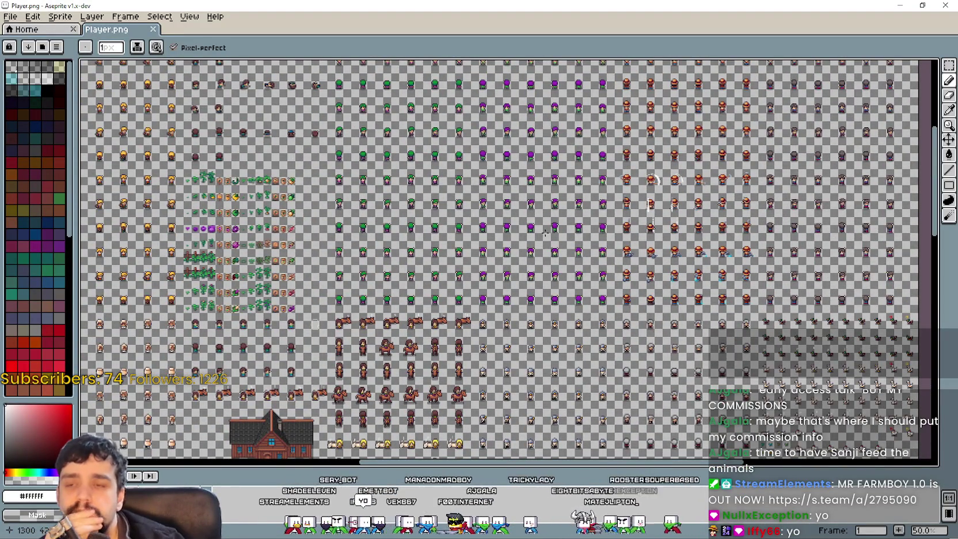
scroll(544, 232, down, 1)
scroll(674, 245, up, 2)
drag(674, 245, 677, 278)
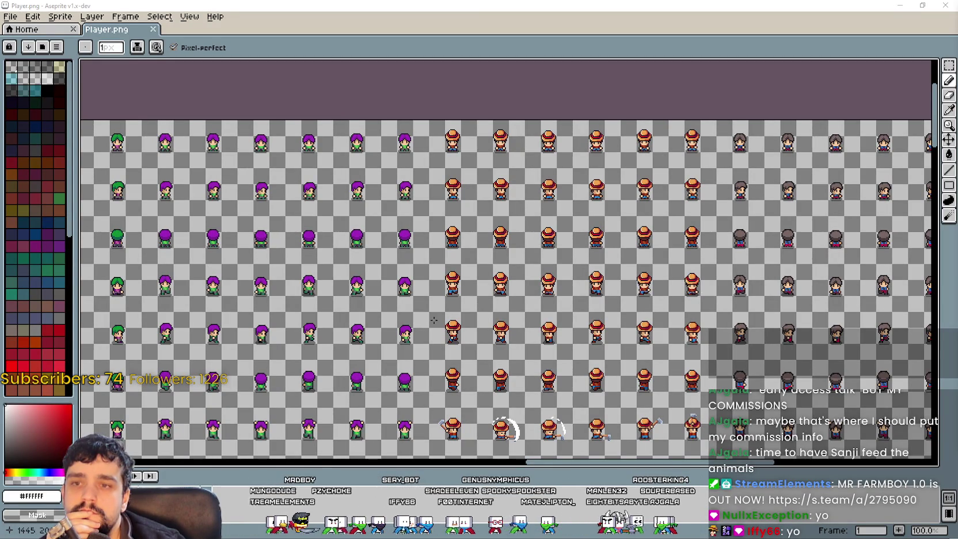
drag(433, 320, 318, 196)
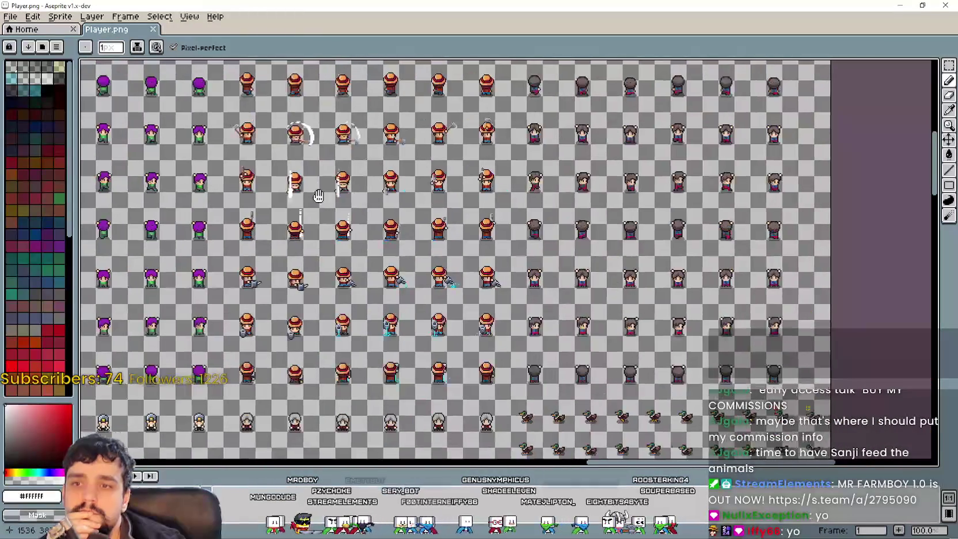
scroll(403, 219, down, 3)
scroll(512, 233, down, 3)
scroll(520, 217, down, 3)
mouse_move(521, 217)
mouse_down()
mouse_move(544, 169)
mouse_move(724, 58)
mouse_up()
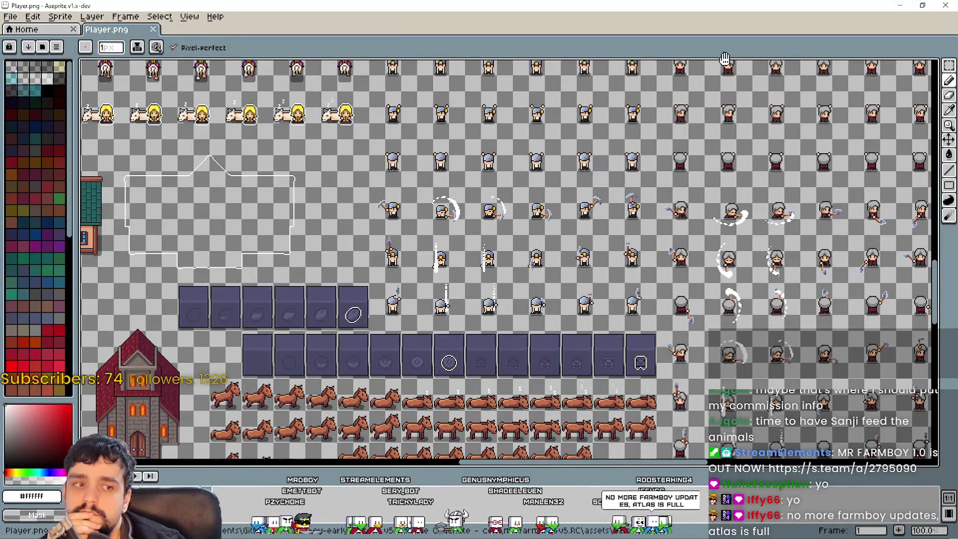
scroll(563, 327, down, 1)
mouse_move(564, 327)
mouse_down()
mouse_move(564, 215)
mouse_move(719, 186)
mouse_move(624, 393)
mouse_up()
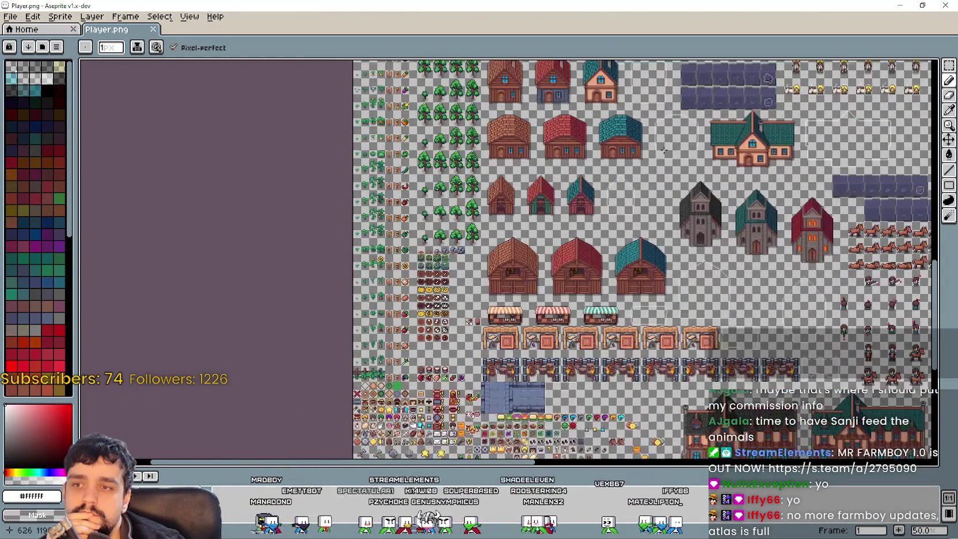
drag(523, 162, 541, 355)
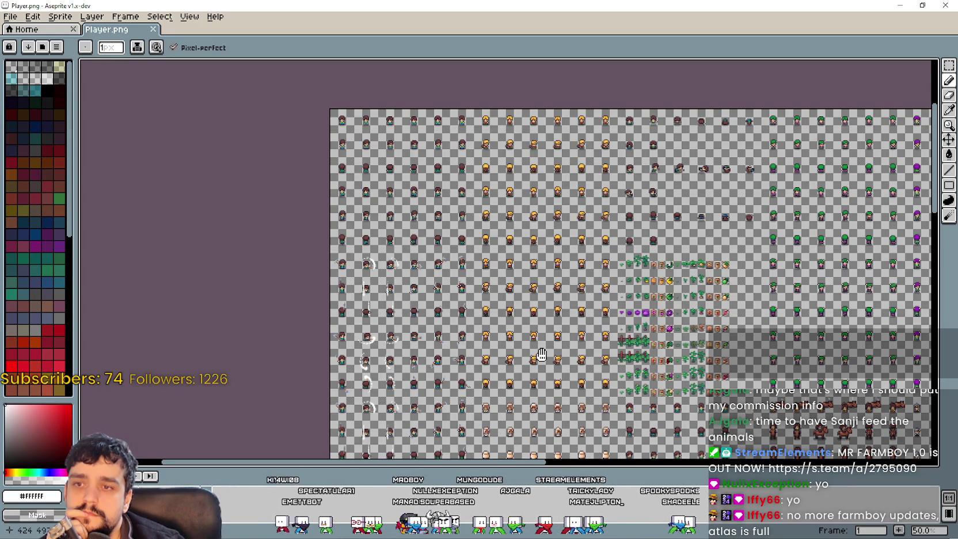
Survey the orange-hatted, horse and villager rows, then make the layer timeline taller
drag(541, 354, 411, 299)
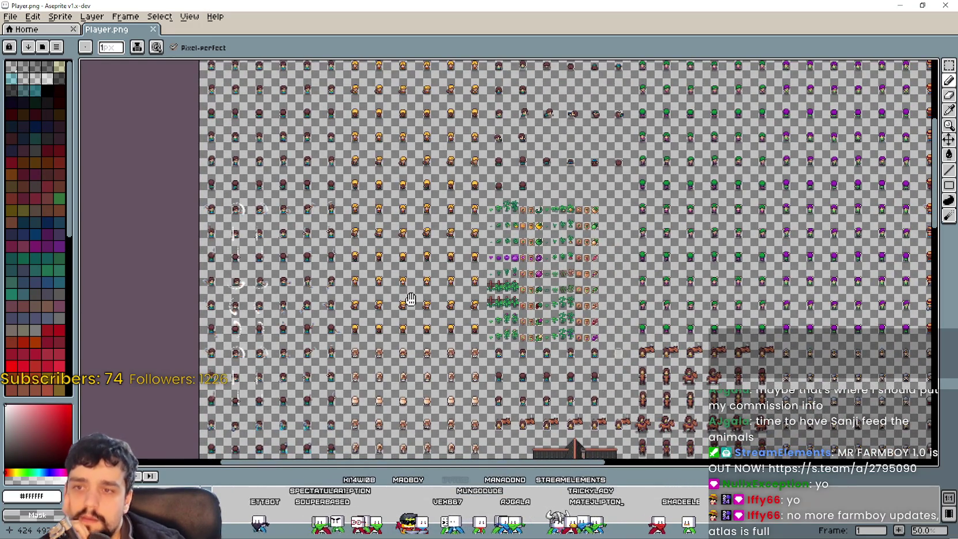
scroll(484, 296, down, 3)
scroll(556, 295, down, 3)
scroll(555, 294, up, 5)
scroll(389, 311, right, 5)
scroll(389, 310, up, 1)
scroll(518, 288, left, 2)
scroll(618, 261, left, 2)
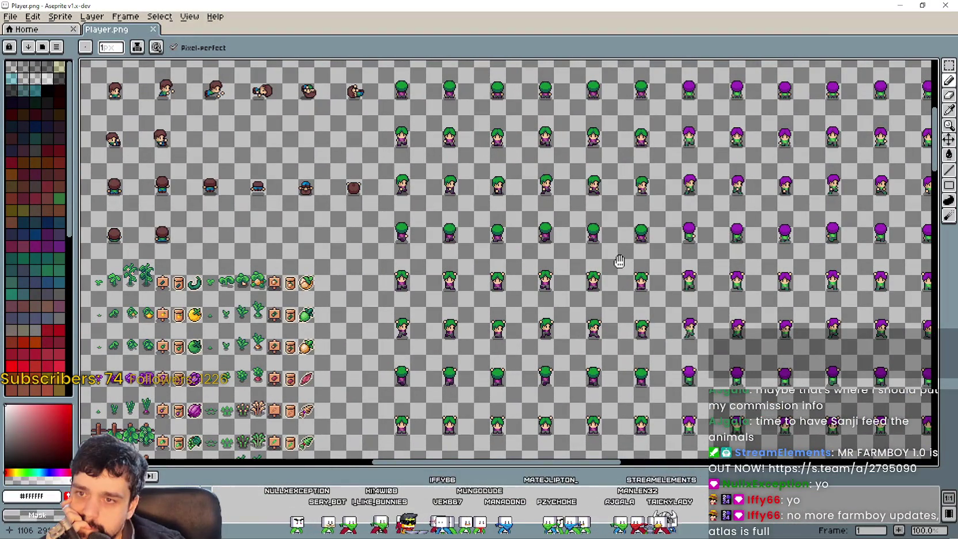
drag(619, 261, 312, 230)
drag(639, 289, 651, 147)
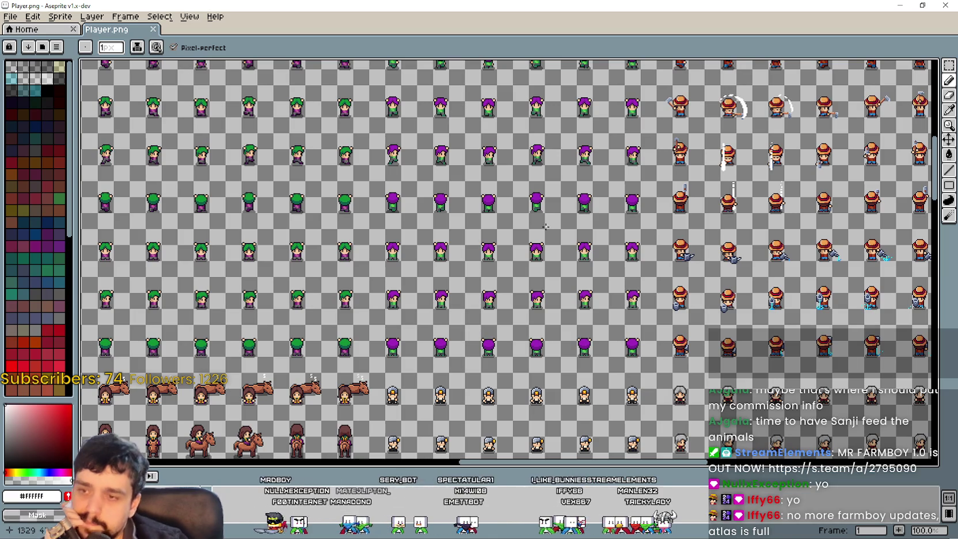
drag(596, 181, 529, 341)
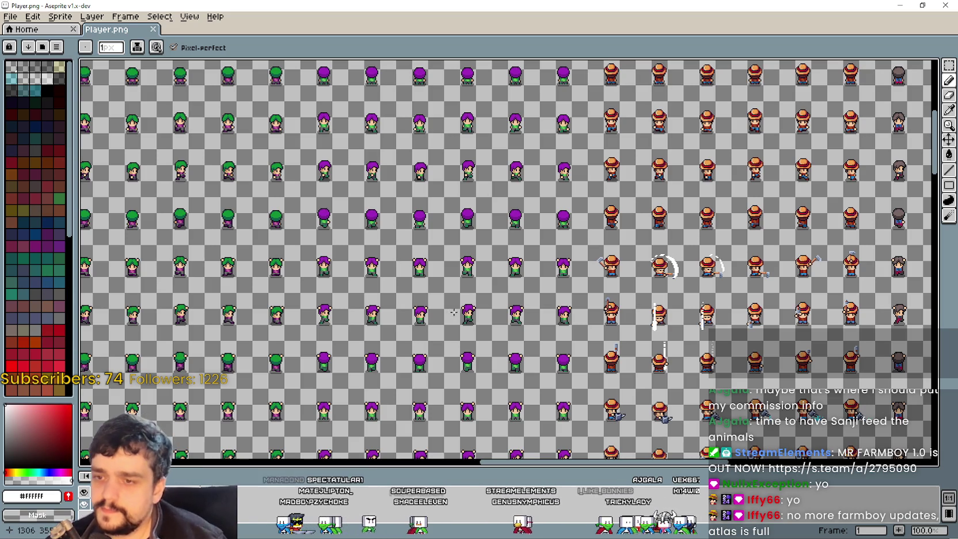
drag(567, 466, 573, 446)
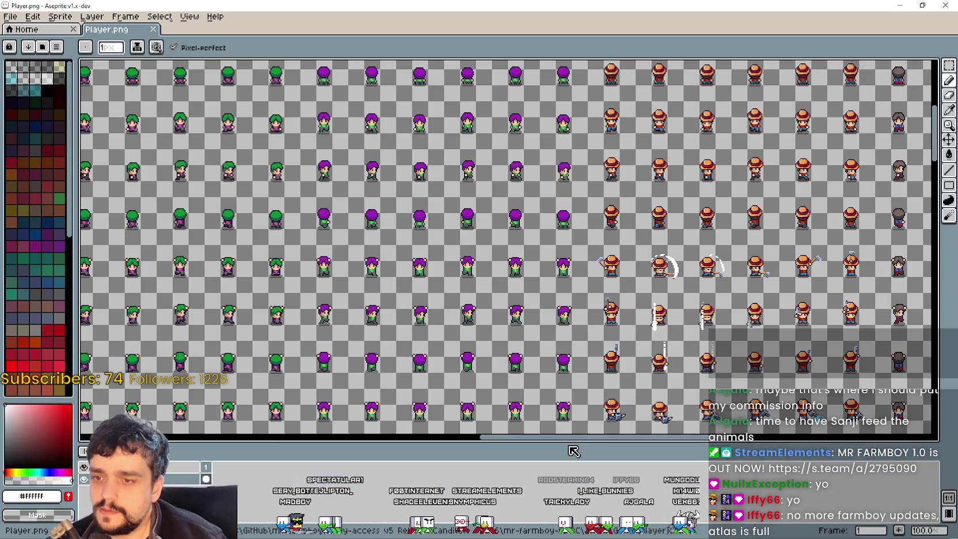
Zoom and pan to the grey-haired characters beside the cow sprites
scroll(541, 368, up, 2)
scroll(505, 282, down, 2)
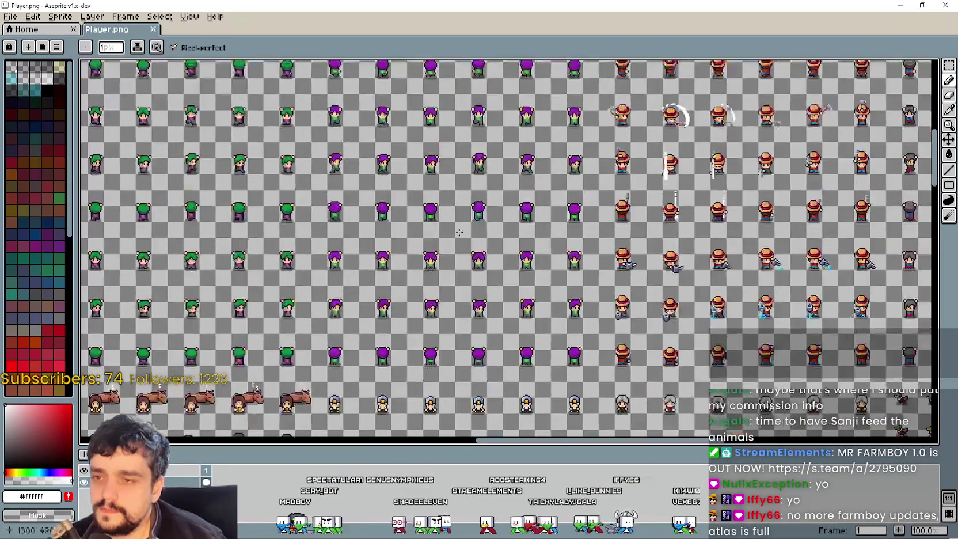
scroll(519, 198, down, 3)
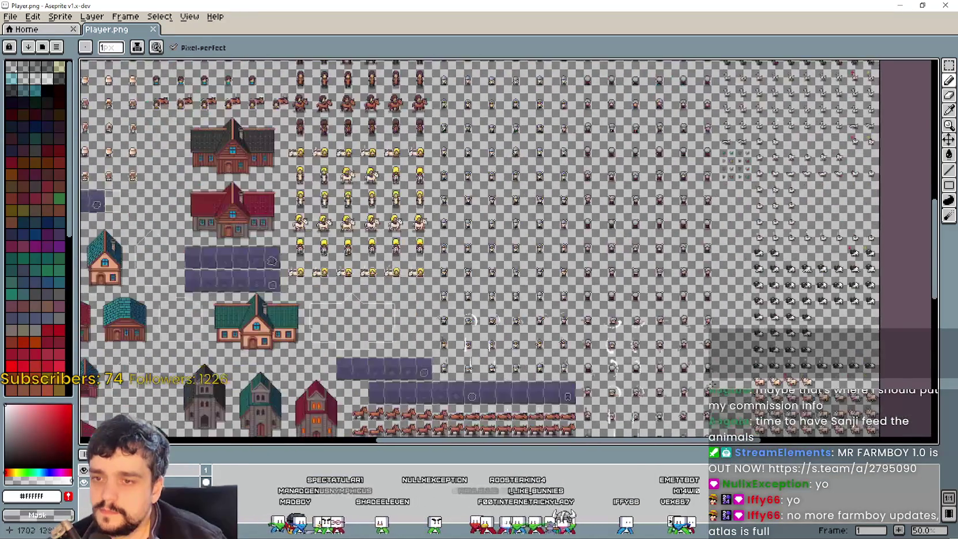
scroll(520, 197, down, 3)
scroll(520, 197, up, 1)
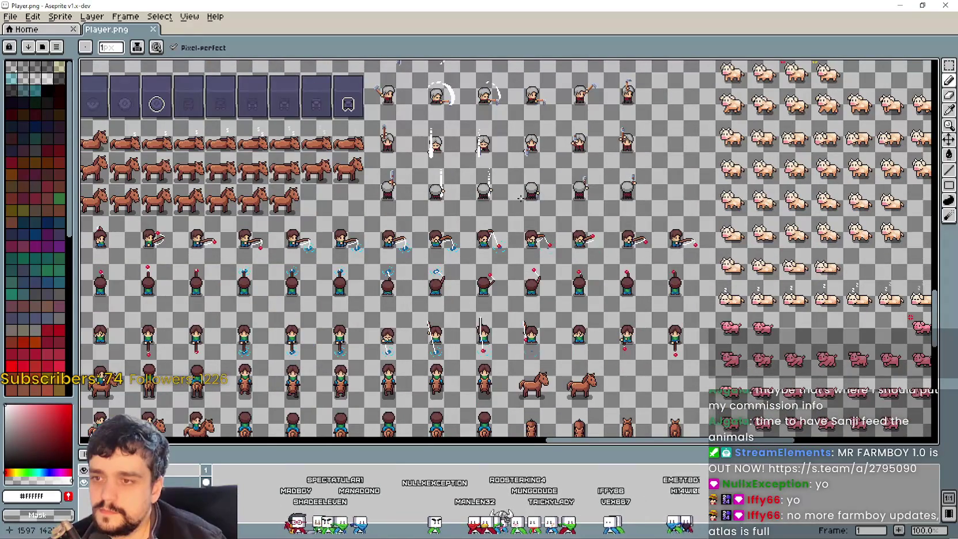
scroll(519, 197, down, 2)
scroll(536, 336, up, 2)
mouse_move(534, 333)
mouse_down()
mouse_move(458, 108)
mouse_move(467, 93)
mouse_up()
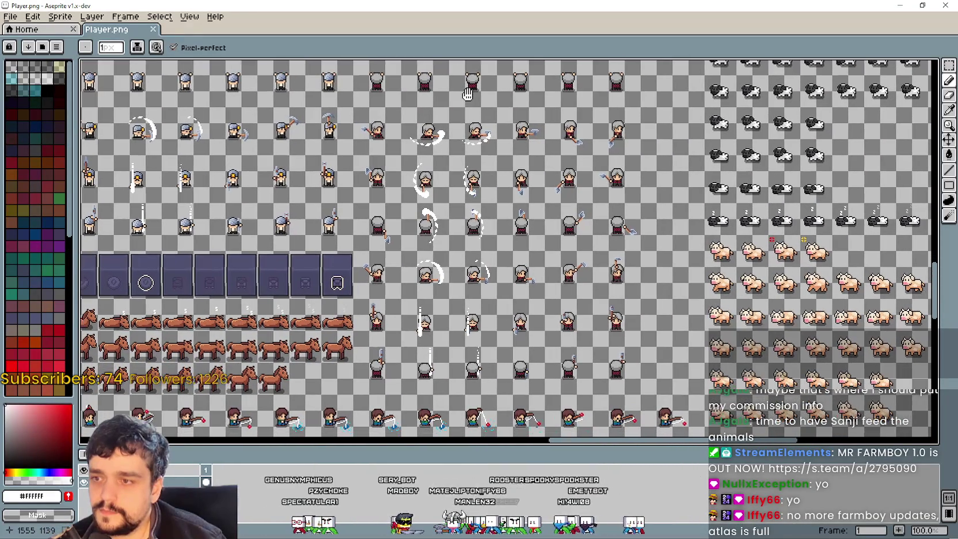
scroll(539, 401, up, 1)
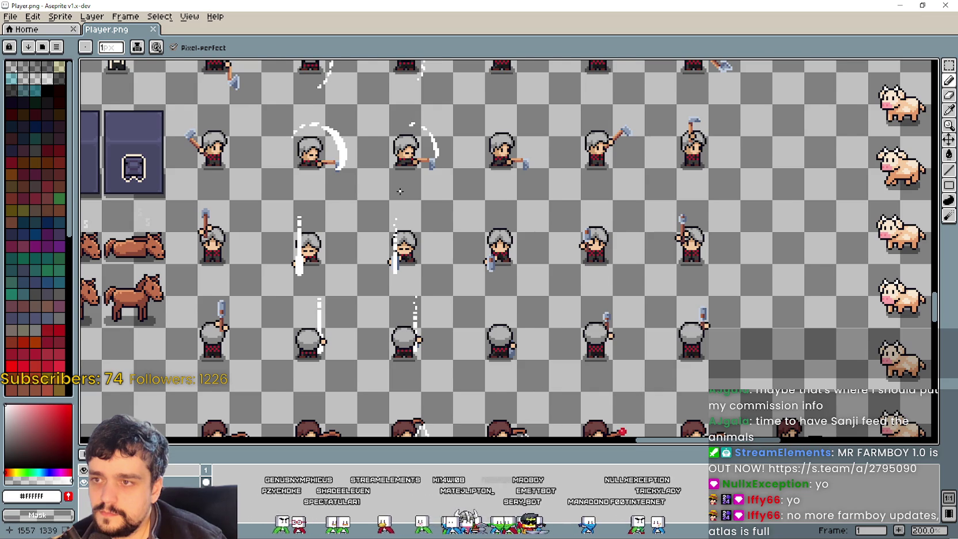
scroll(399, 191, down, 1)
mouse_move(448, 424)
mouse_down()
mouse_move(447, 314)
mouse_move(480, 328)
mouse_move(478, 248)
mouse_up()
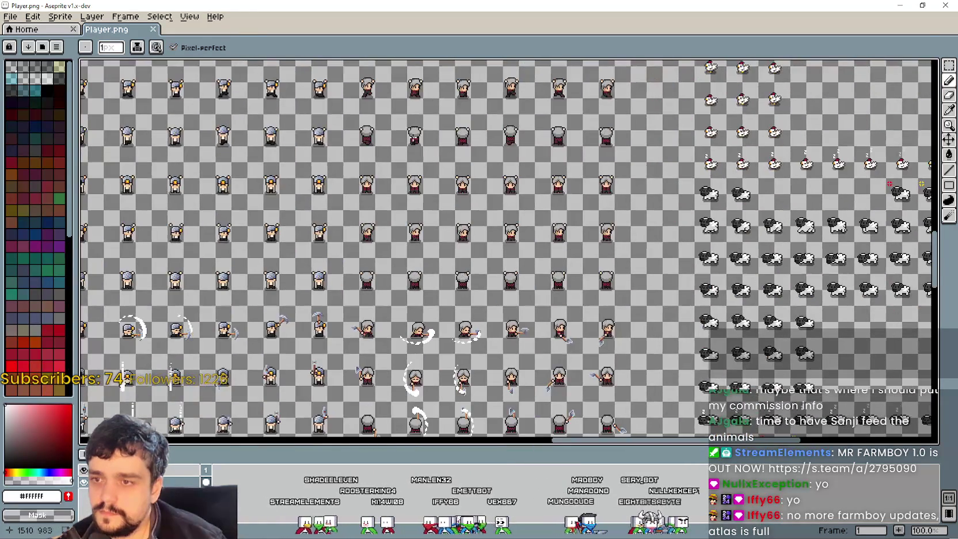
Centre the horse rows and undo the stray white pencil line
scroll(497, 321, down, 3)
scroll(506, 288, down, 3)
scroll(379, 207, up, 2)
scroll(399, 172, down, 4)
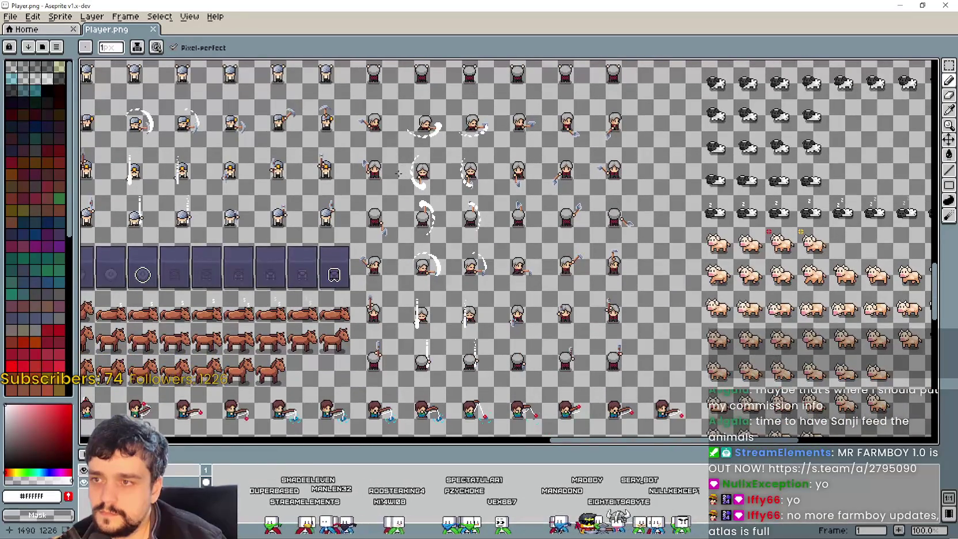
drag(377, 265, 464, 226)
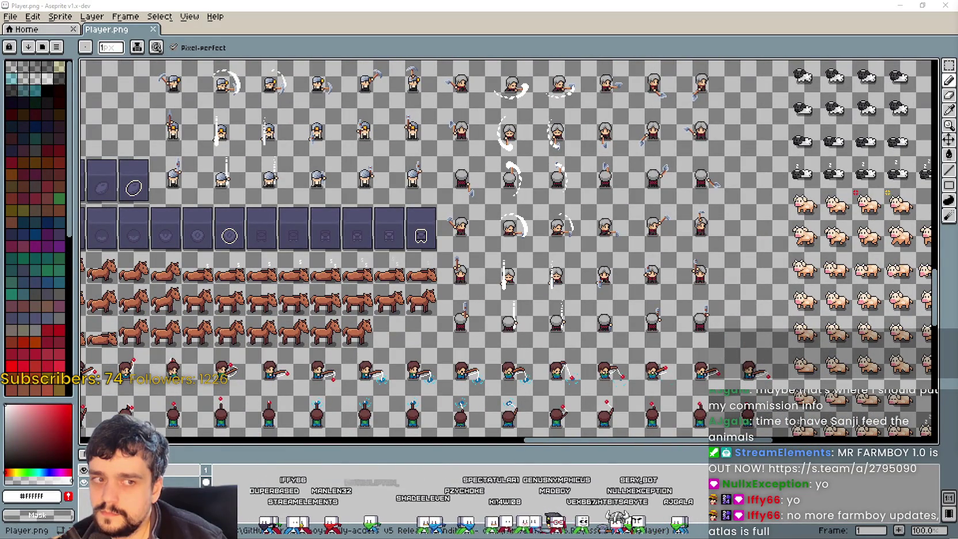
scroll(505, 263, right, 3)
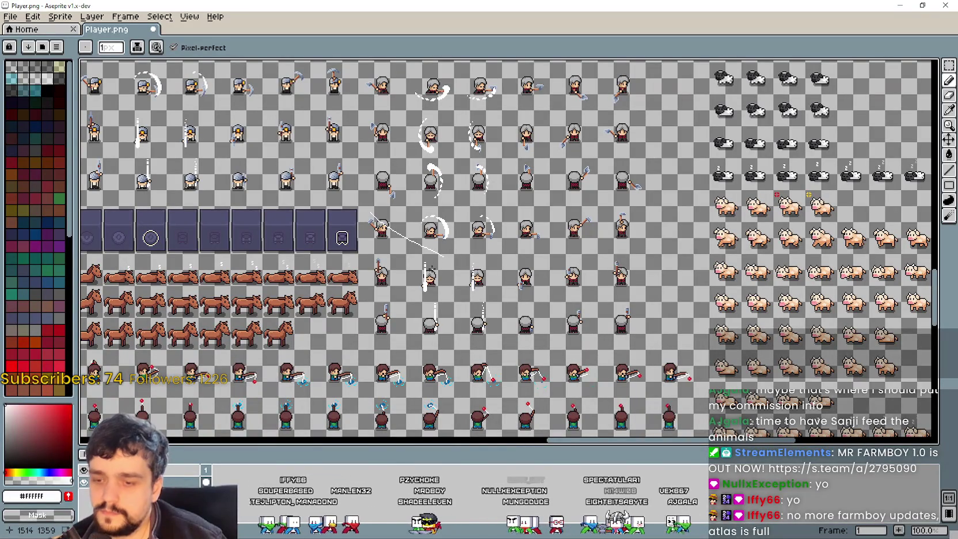
key(ctrl+z)
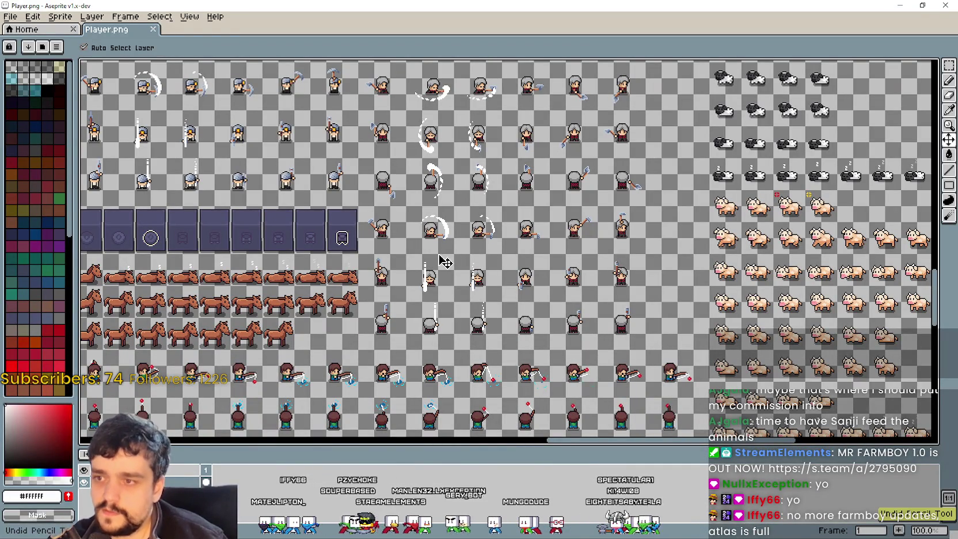
Draw a rectangular marquee around the grey-haired character sprite block
key(m)
scroll(482, 170, left, 3)
scroll(482, 170, down, 1)
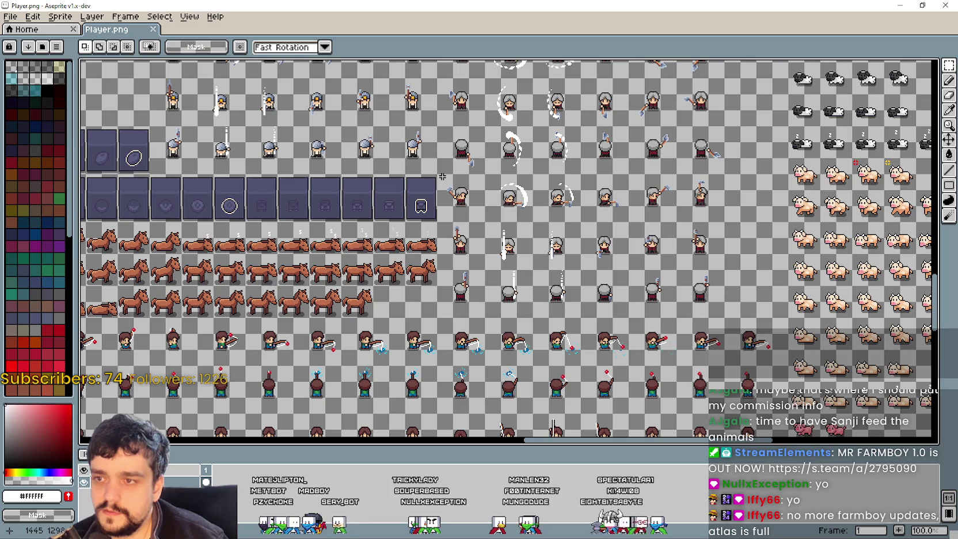
drag(692, 310, 726, 319)
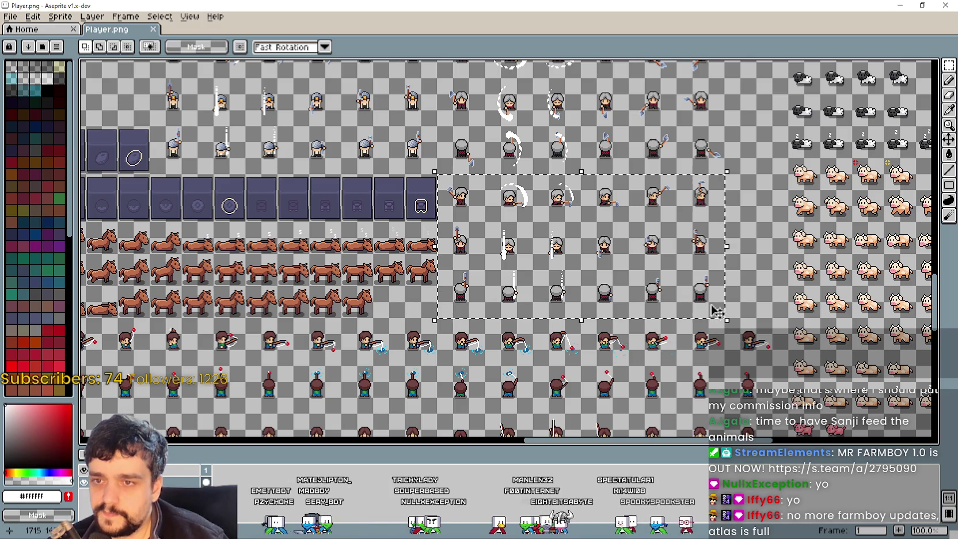
Zoom out and pan the sheet to check the grey-haired character selection
scroll(616, 253, down, 2)
drag(616, 253, 608, 352)
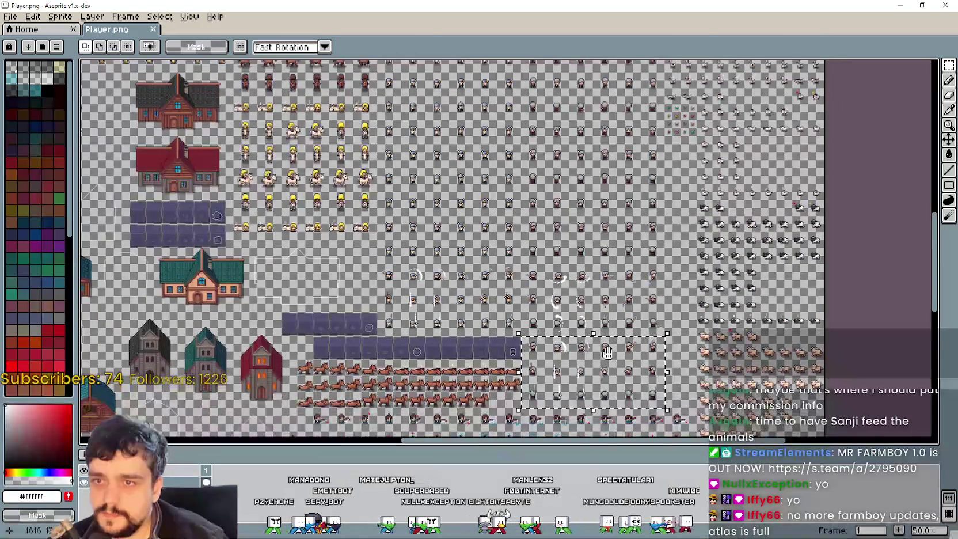
scroll(593, 287, up, 1)
scroll(576, 231, down, 1)
scroll(571, 206, up, 1)
scroll(571, 206, down, 1)
scroll(547, 195, down, 2)
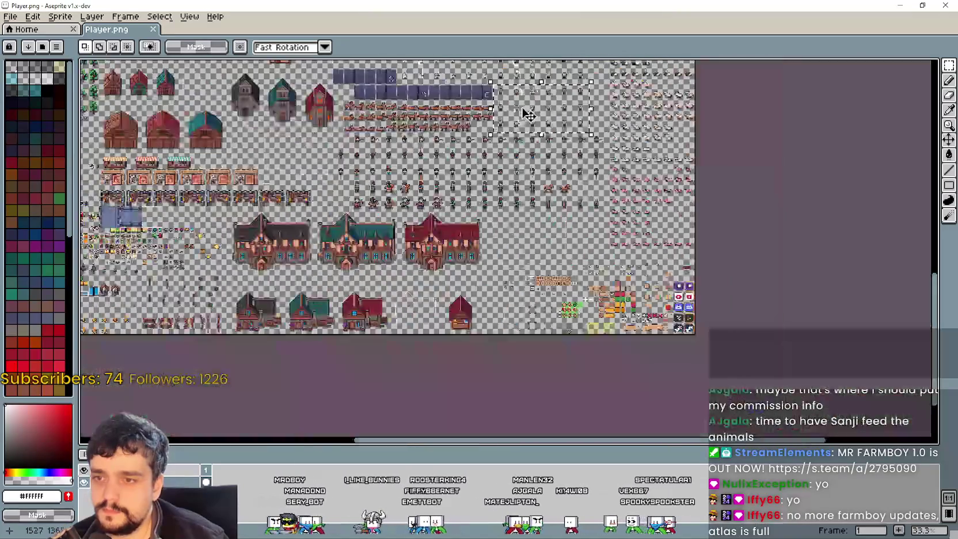
scroll(474, 137, up, 1)
scroll(466, 230, up, 1)
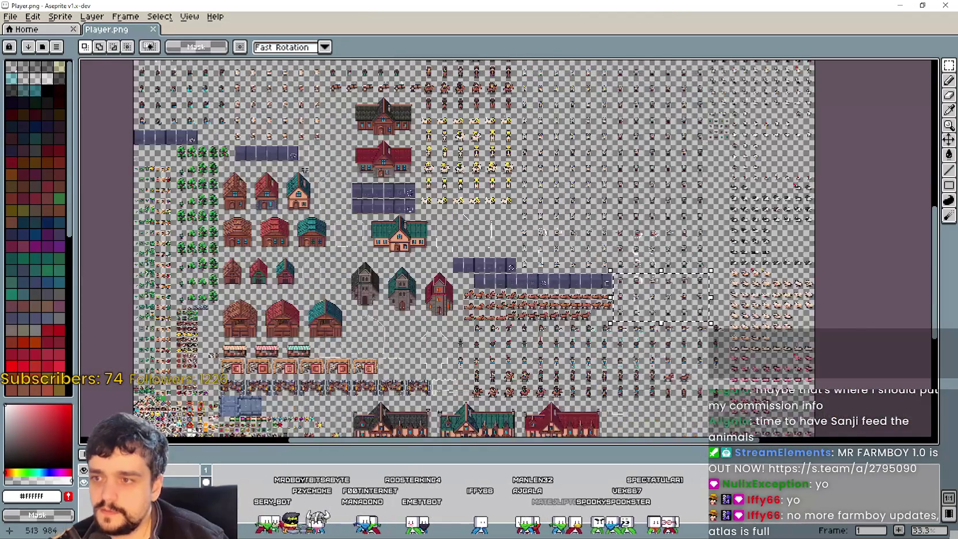
scroll(460, 317, up, 1)
scroll(457, 366, up, 1)
scroll(458, 366, down, 1)
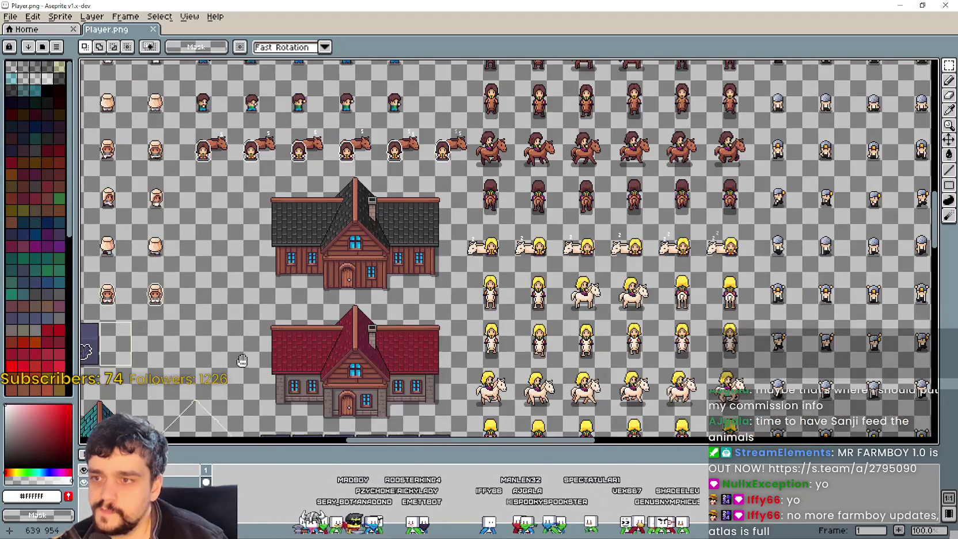
scroll(426, 311, down, 1)
scroll(401, 260, up, 1)
scroll(401, 260, up, 1)
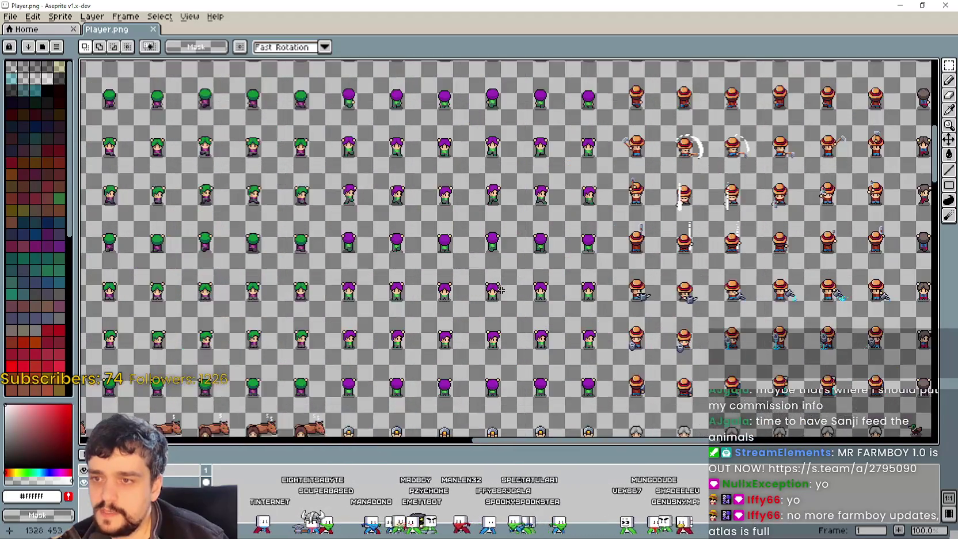
Zoom in and pan across the character sprite rows down to the lower rows
drag(491, 207, 485, 225)
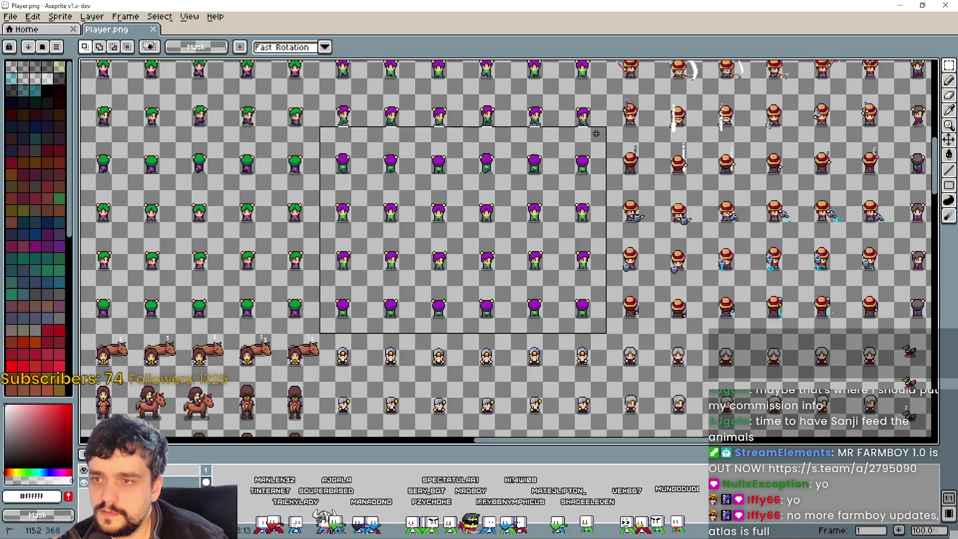
scroll(592, 81, down, 1)
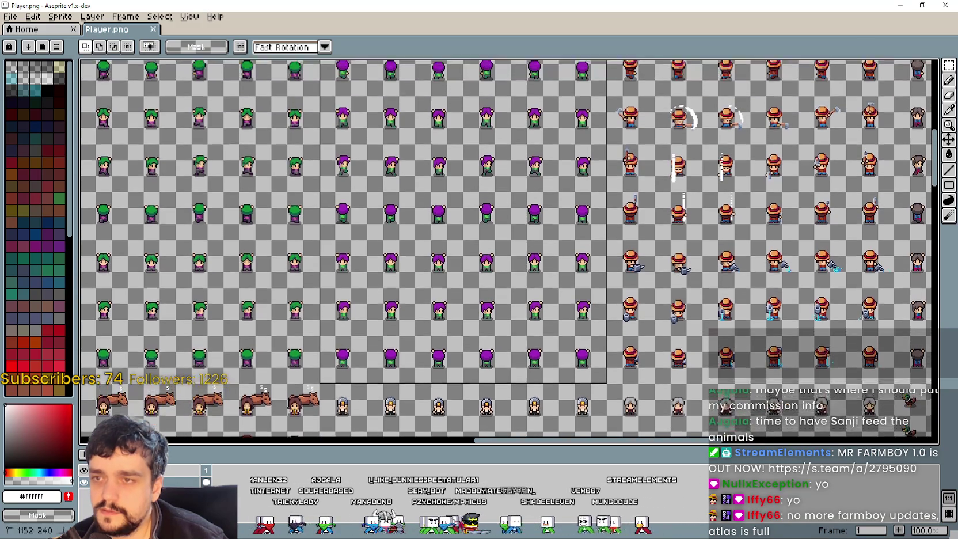
scroll(600, 62, up, 1)
scroll(600, 62, up, 1)
scroll(600, 62, up, 1)
scroll(601, 63, up, 1)
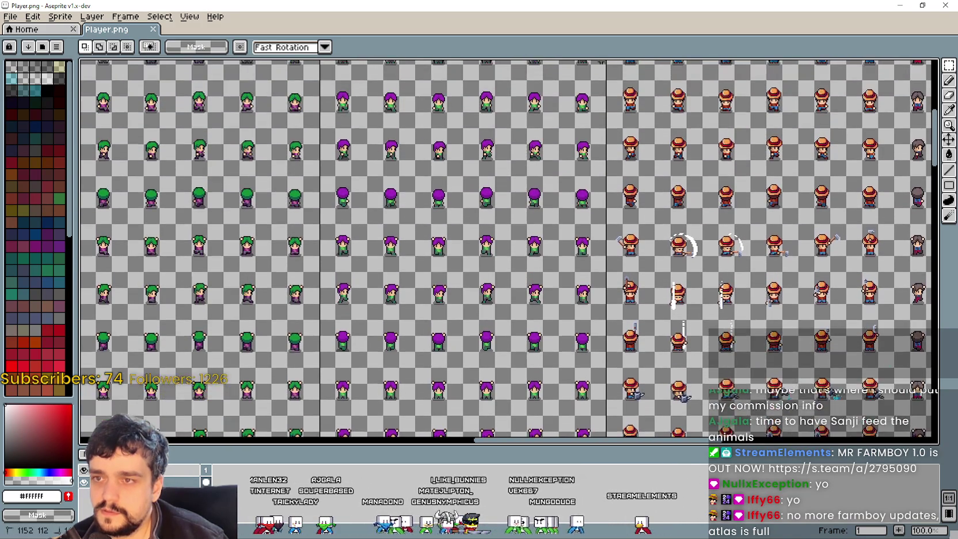
scroll(603, 62, up, 1)
scroll(602, 62, up, 1)
scroll(602, 63, up, 1)
scroll(602, 62, up, 1)
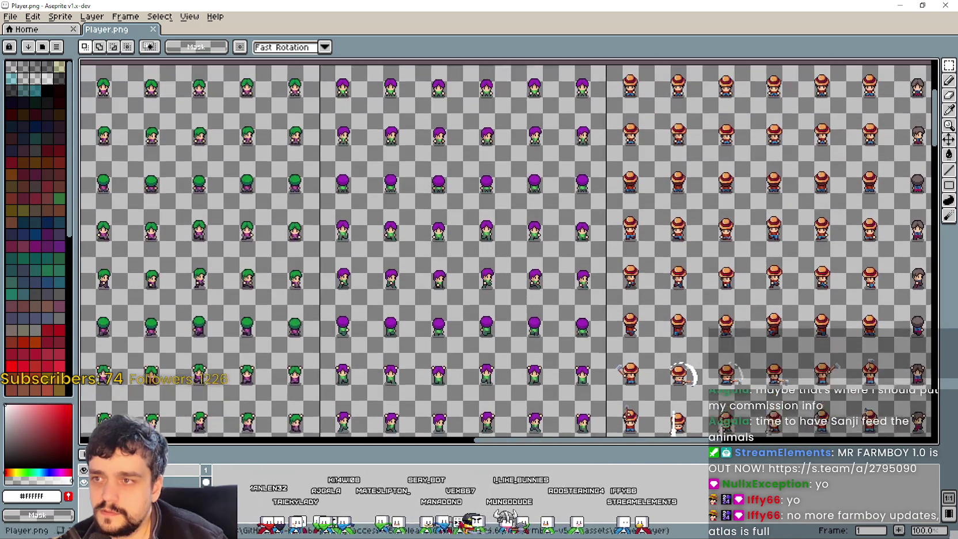
scroll(602, 62, up, 1)
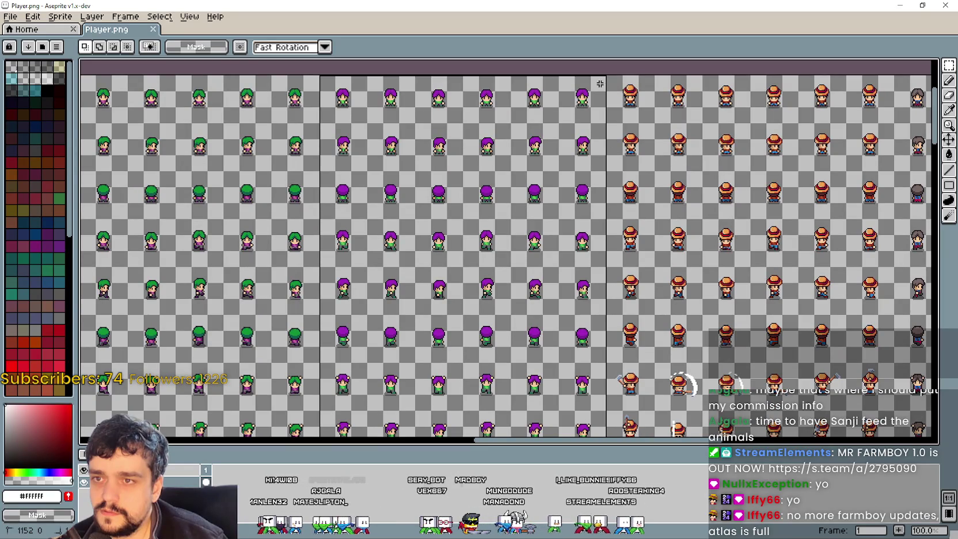
mouse_move(569, 248)
mouse_down()
mouse_move(505, 148)
mouse_move(666, 194)
mouse_up()
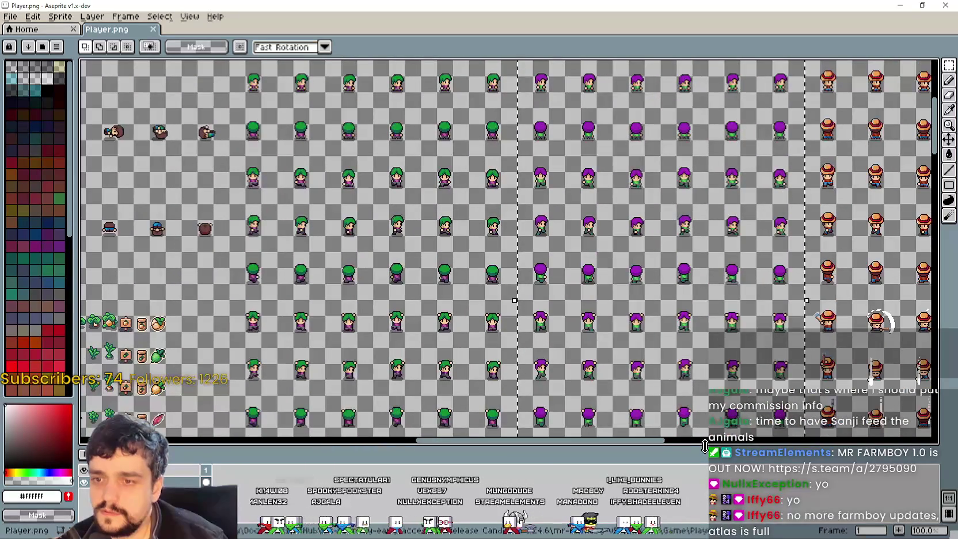
Resize the canvas area, pan to the sheet's left edge, and marquee the purple-haired character block
drag(704, 446, 705, 478)
mouse_move(652, 231)
mouse_down()
mouse_move(510, 140)
mouse_move(555, 269)
mouse_up()
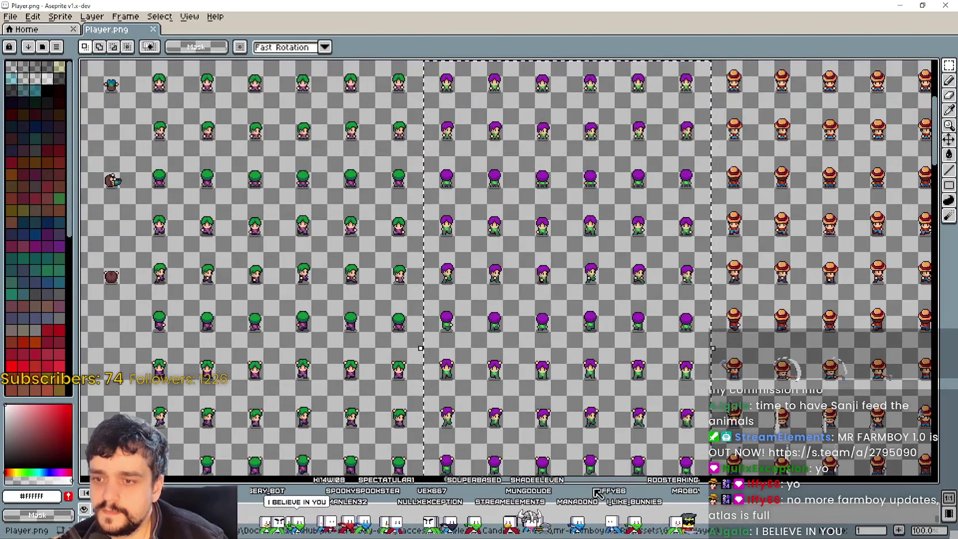
drag(594, 483, 603, 437)
scroll(410, 278, down, 2)
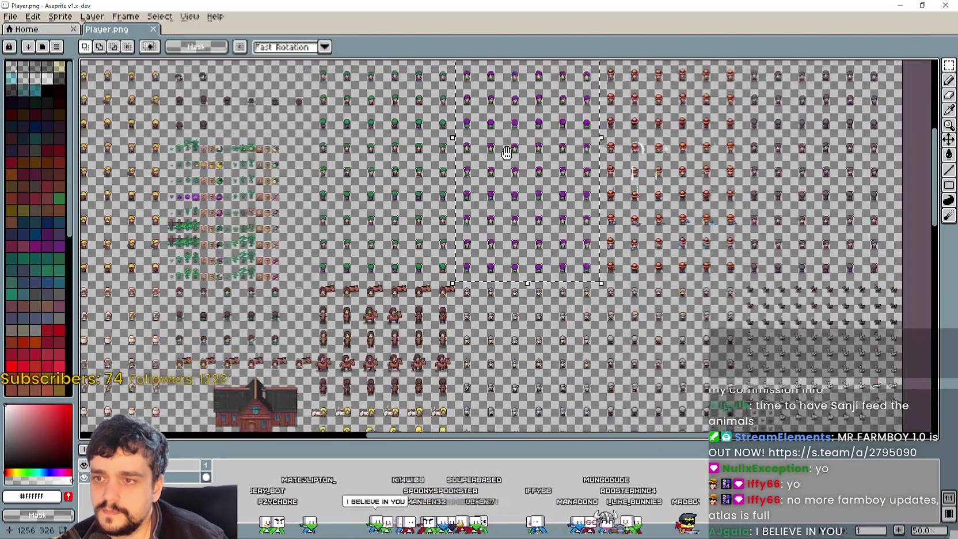
drag(506, 152, 471, 133)
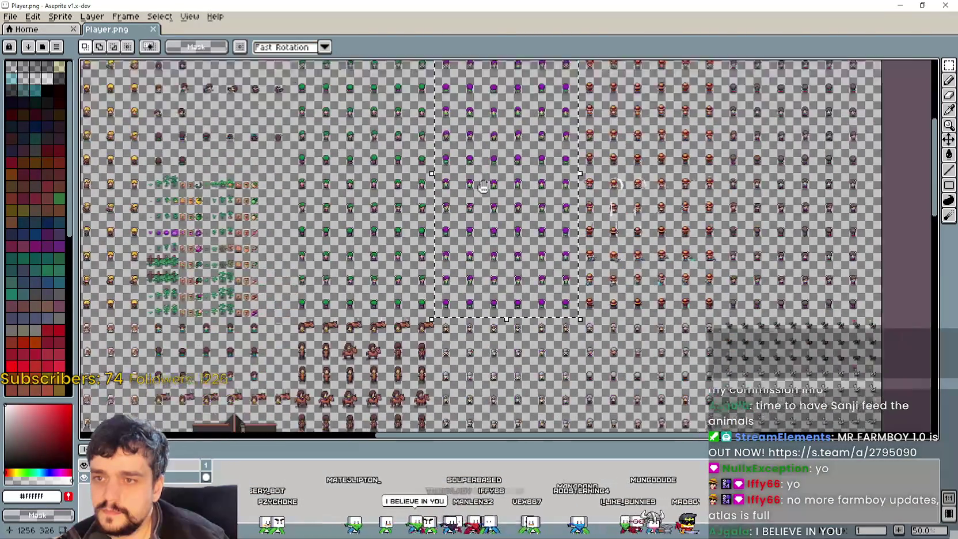
scroll(471, 133, down, 1)
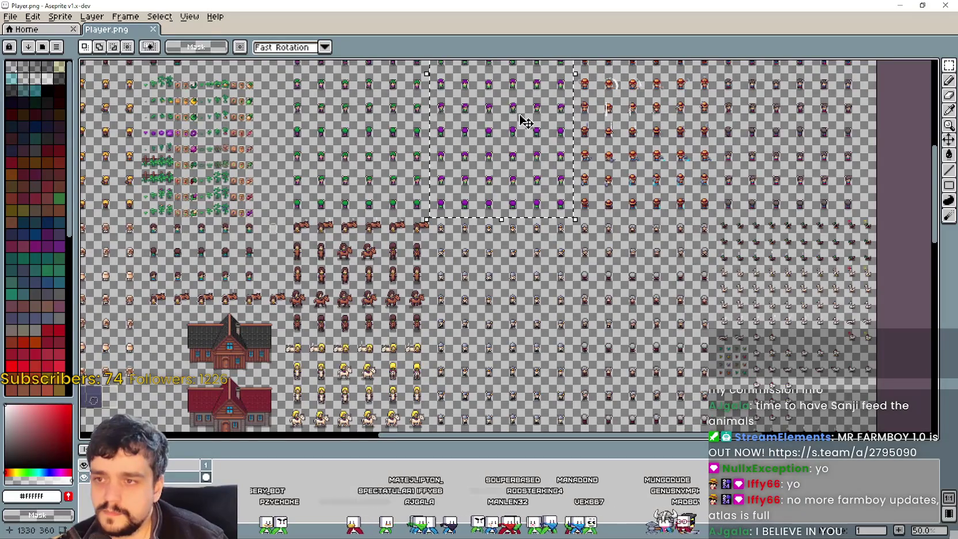
scroll(510, 120, down, 4)
scroll(509, 120, down, 2)
scroll(538, 133, down, 2)
drag(537, 133, 524, 345)
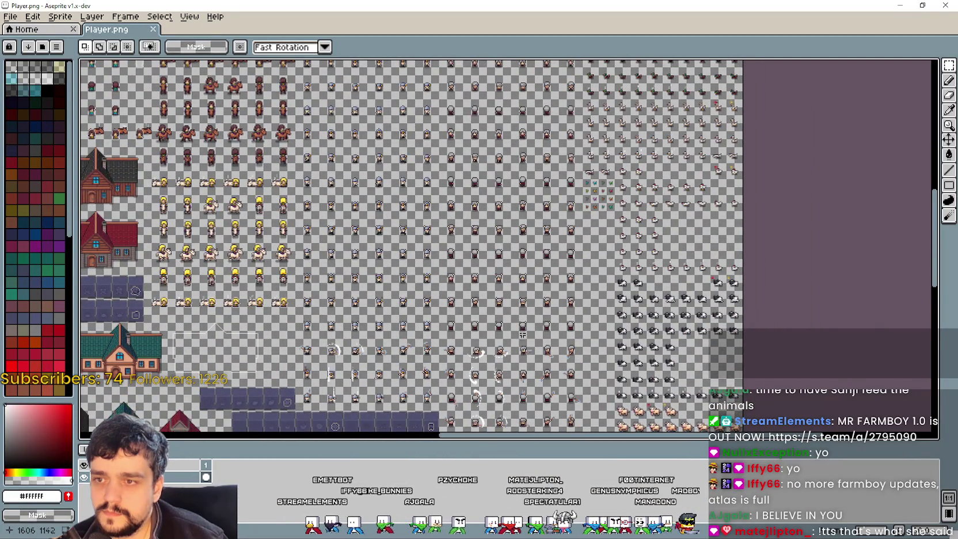
Select the 3×6 armoured knight sprites right of the horses and delete them
scroll(522, 334, down, 2)
scroll(495, 317, up, 4)
scroll(467, 301, down, 1)
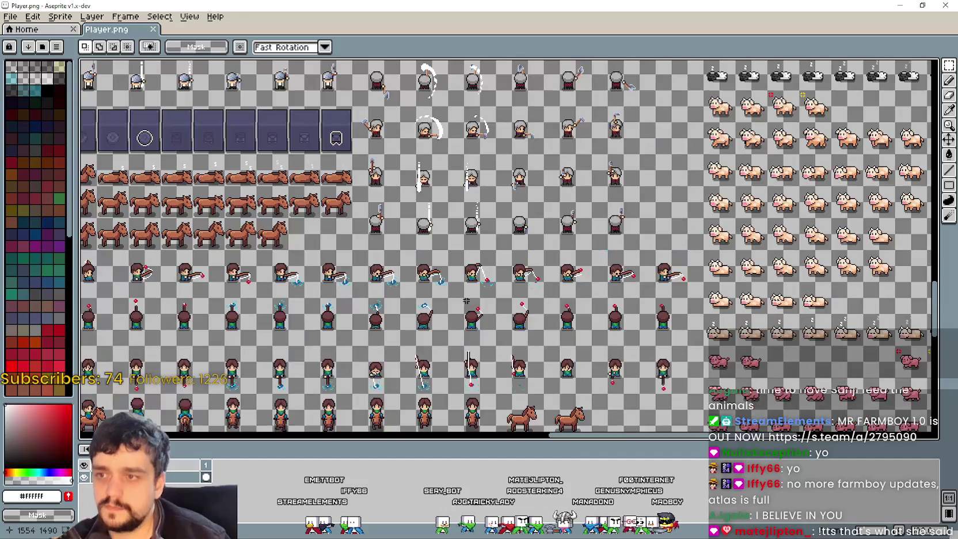
scroll(467, 300, up, 3)
drag(412, 198, 639, 333)
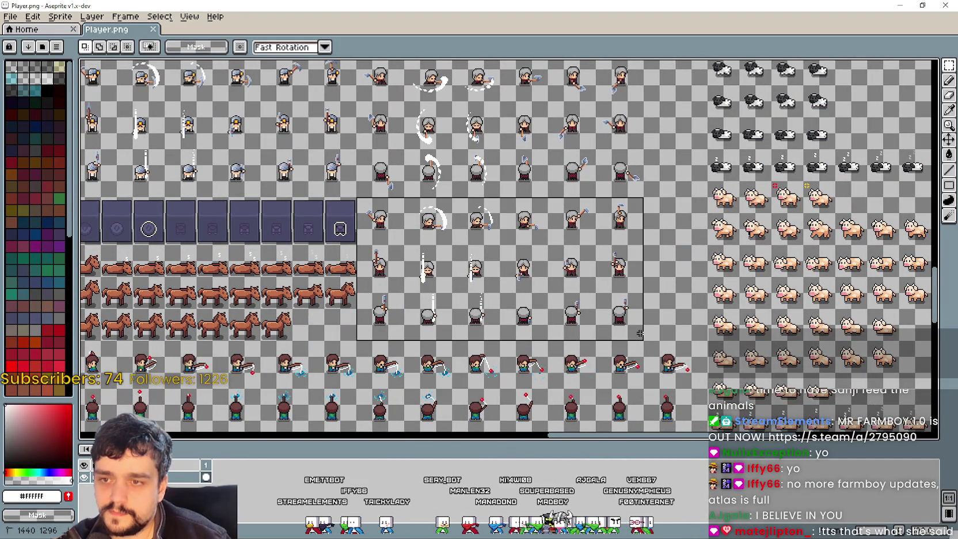
scroll(560, 239, up, 1)
scroll(403, 216, down, 2)
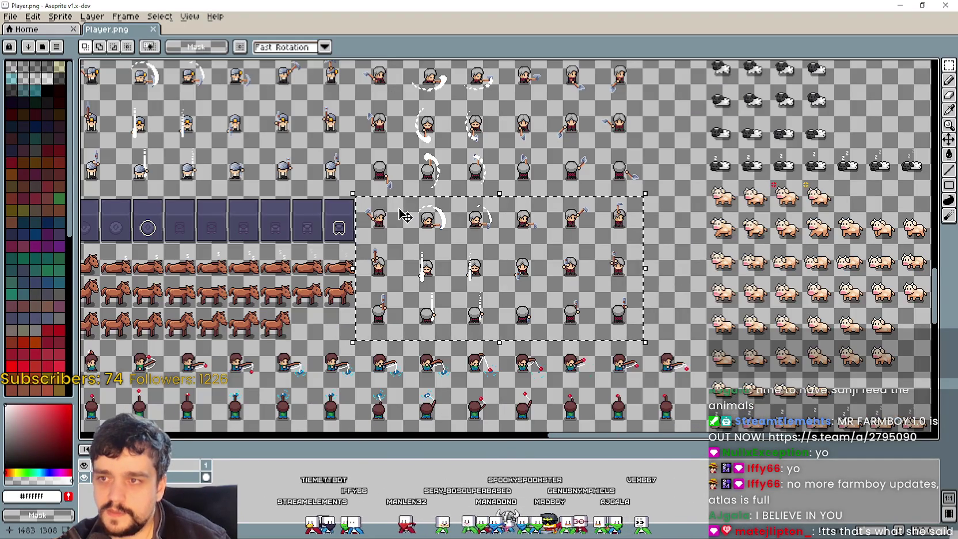
scroll(558, 268, up, 1)
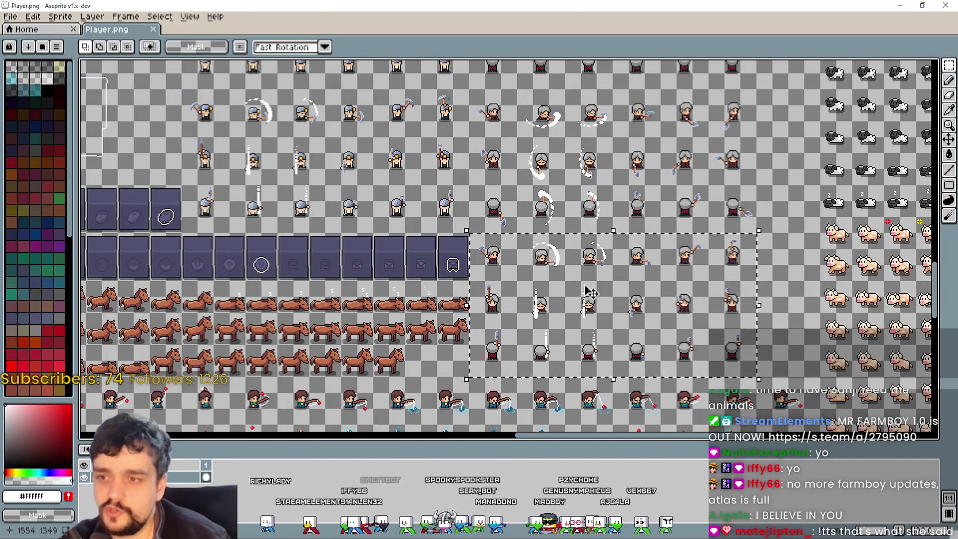
key(Delete)
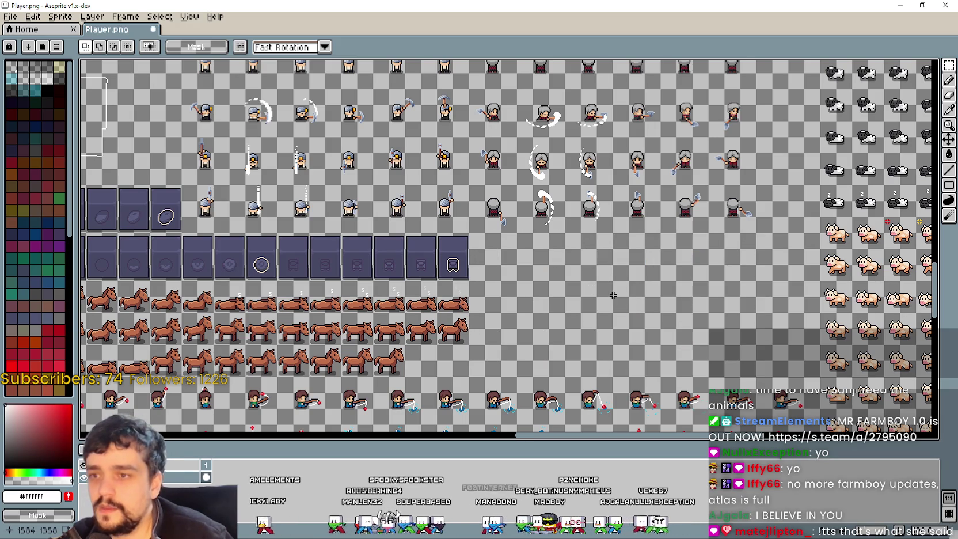
scroll(613, 294, down, 1)
Marquee-select three rows of purple-haired character sprites
scroll(576, 259, down, 1)
scroll(518, 202, down, 1)
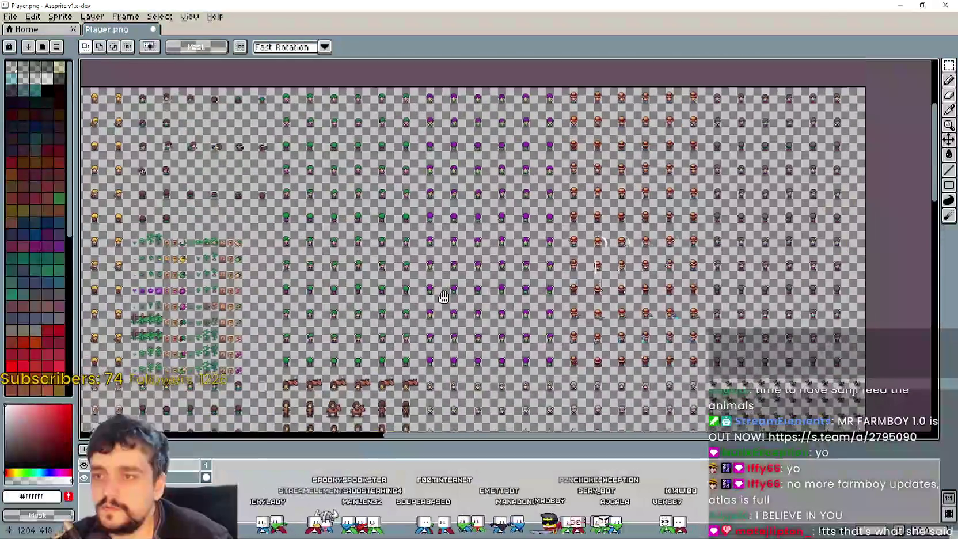
scroll(452, 116, up, 3)
scroll(437, 161, up, 5)
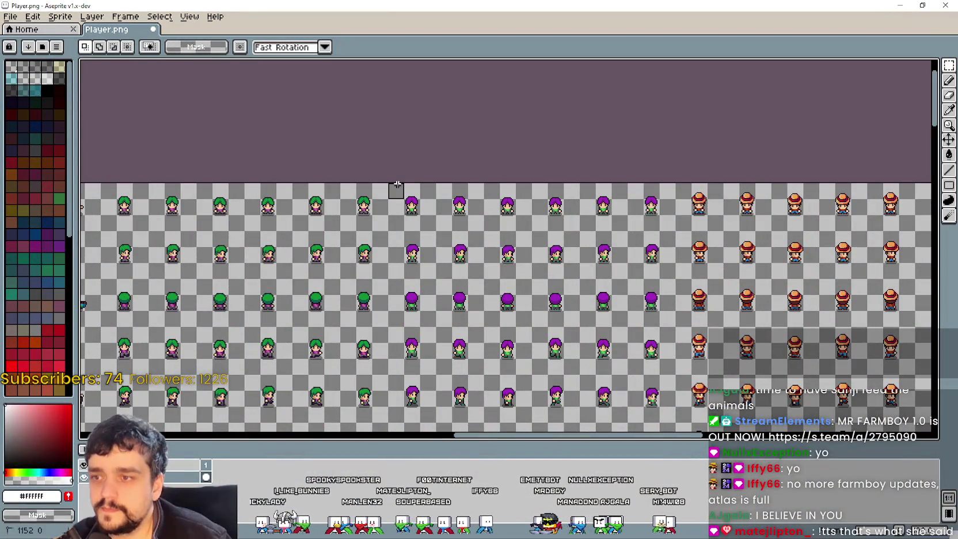
drag(649, 259, 678, 324)
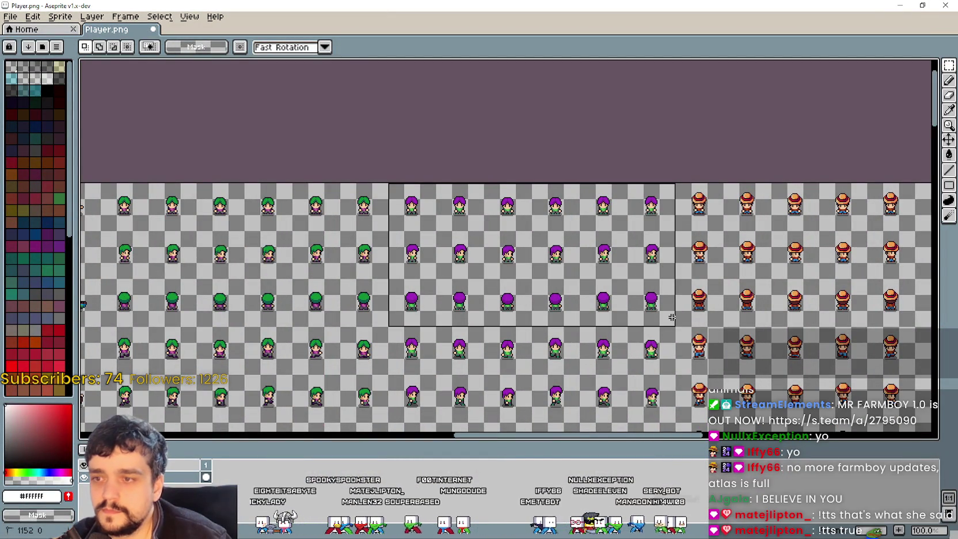
Paste the purple character rows into the empty gap beside the horses and commit them
scroll(673, 322, down, 2)
scroll(576, 288, down, 5)
scroll(518, 299, down, 5)
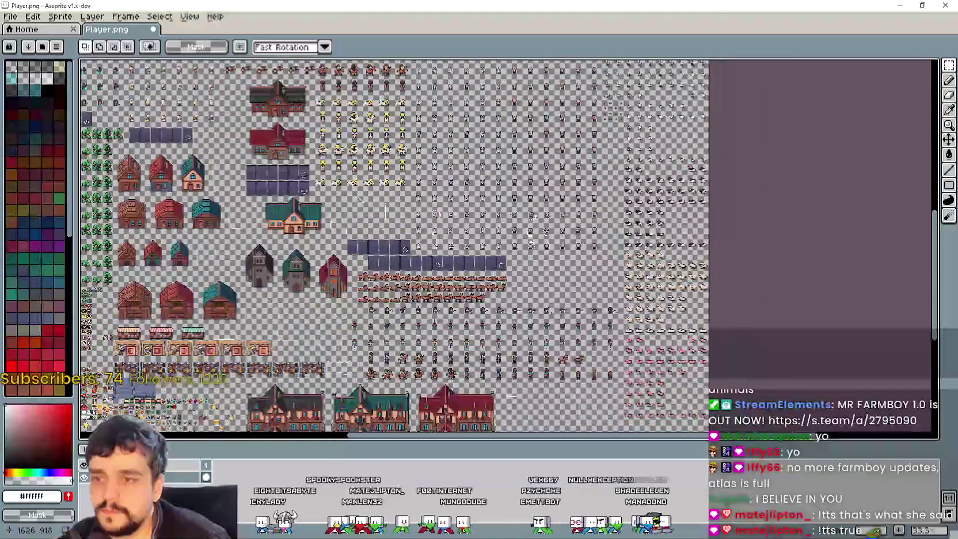
scroll(505, 301, up, 3)
scroll(489, 259, down, 5)
scroll(449, 195, left, 3)
key(ctrl+v)
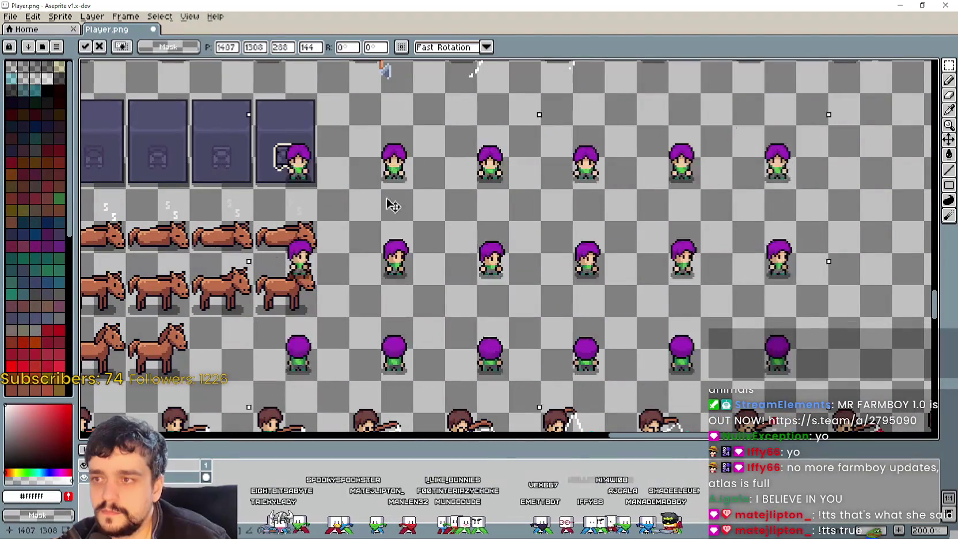
scroll(550, 193, down, 2)
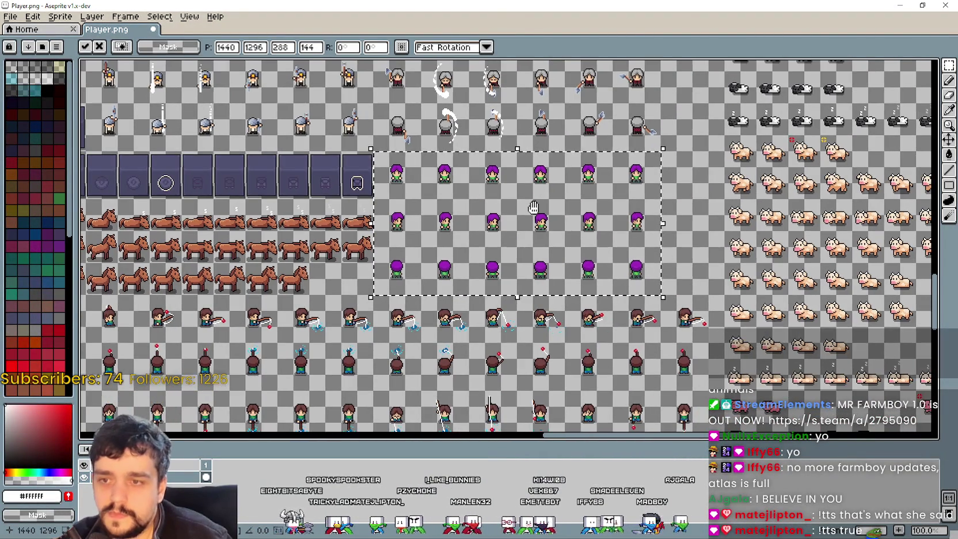
scroll(551, 219, up, 1)
key(Return)
scroll(549, 218, down, 1)
scroll(460, 230, up, 3)
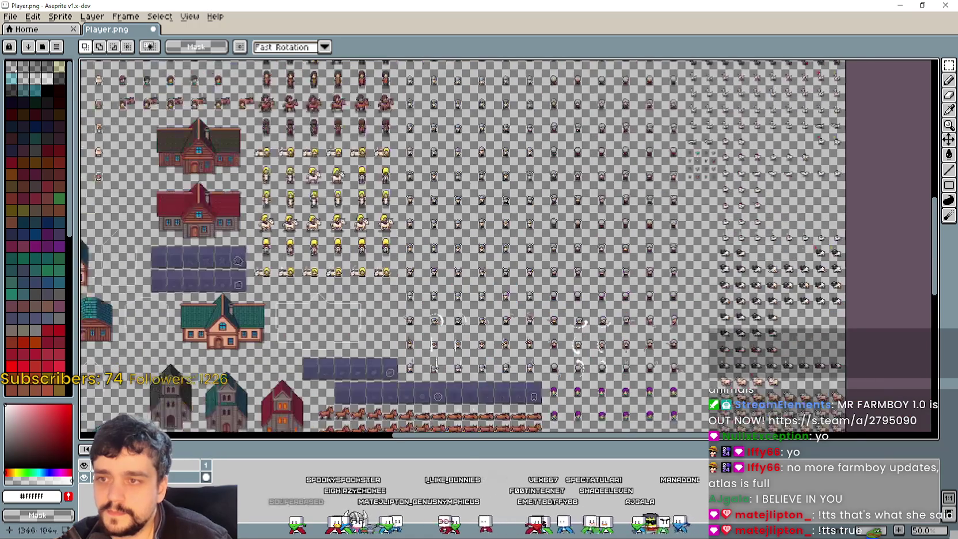
Bring the green and purple rows into view and marquee the purple character column
scroll(384, 175, up, 2)
scroll(384, 176, up, 1)
scroll(402, 201, up, 2)
scroll(426, 230, up, 1)
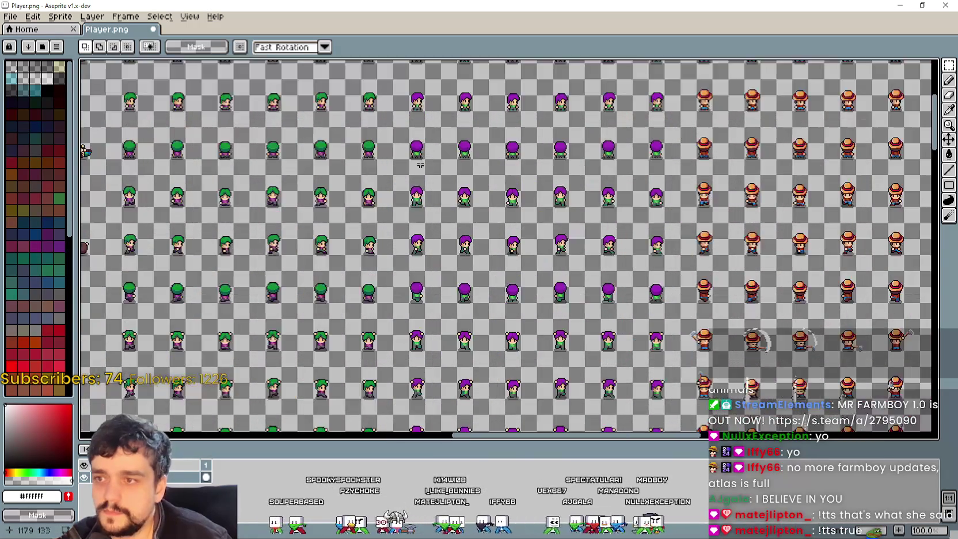
scroll(439, 248, up, 1)
drag(438, 294, 439, 156)
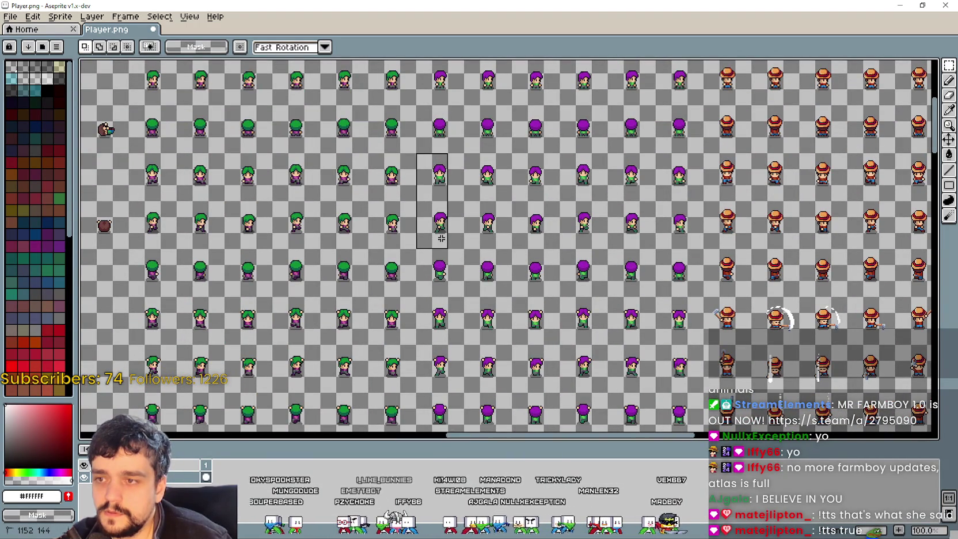
drag(441, 238, 448, 248)
drag(502, 268, 497, 220)
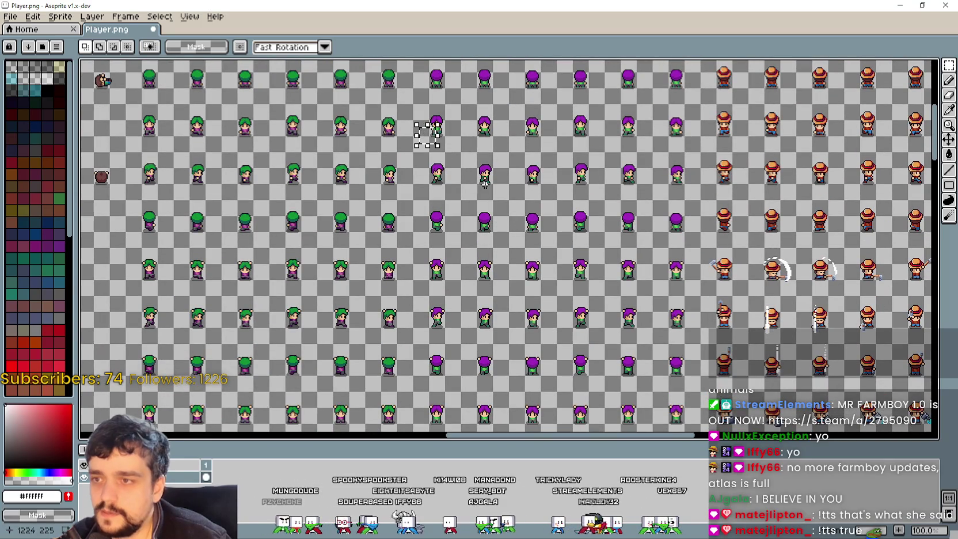
Clear the selection and zoom out to frame the character blocks of the sheet
click(416, 113)
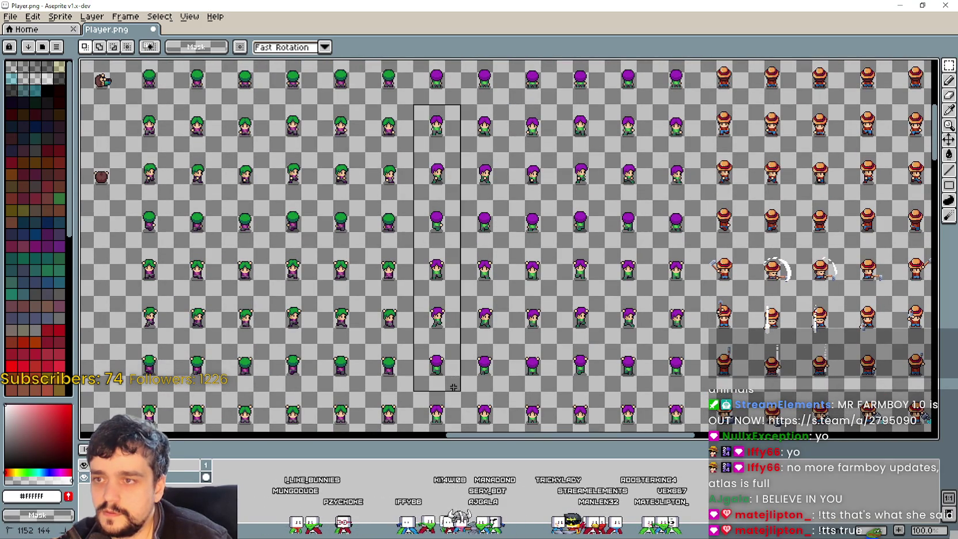
drag(453, 387, 447, 422)
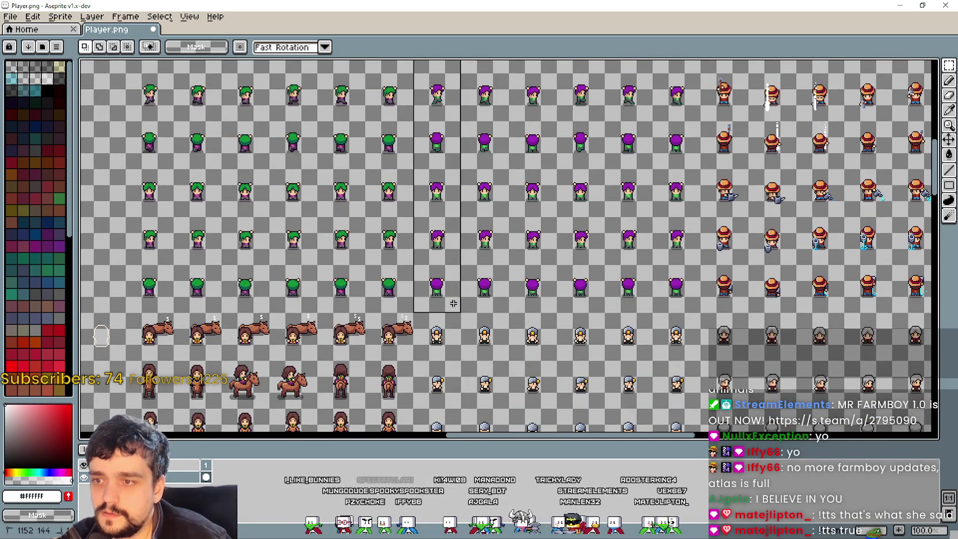
scroll(453, 302, down, 1)
scroll(453, 303, down, 1)
scroll(453, 302, down, 1)
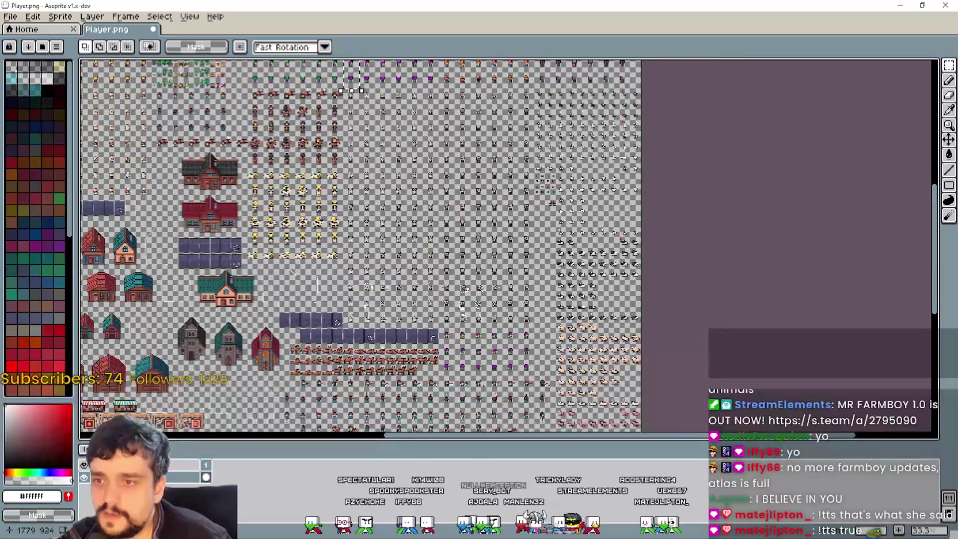
drag(462, 111, 509, 326)
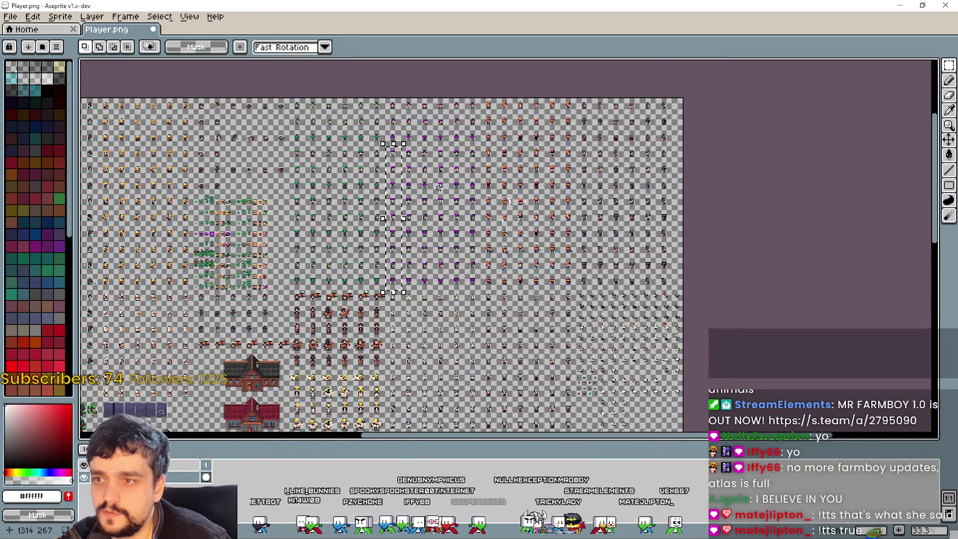
scroll(444, 266, up, 1)
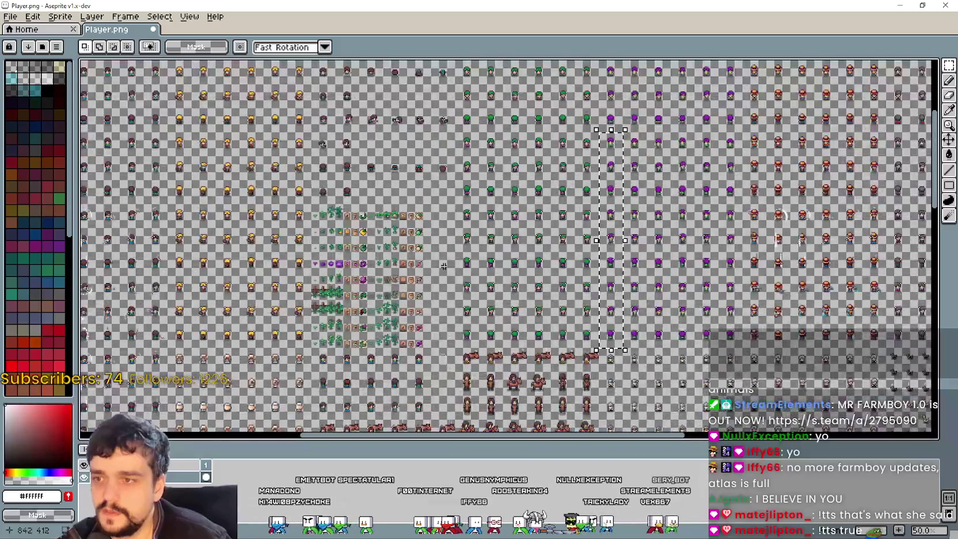
drag(444, 266, 512, 120)
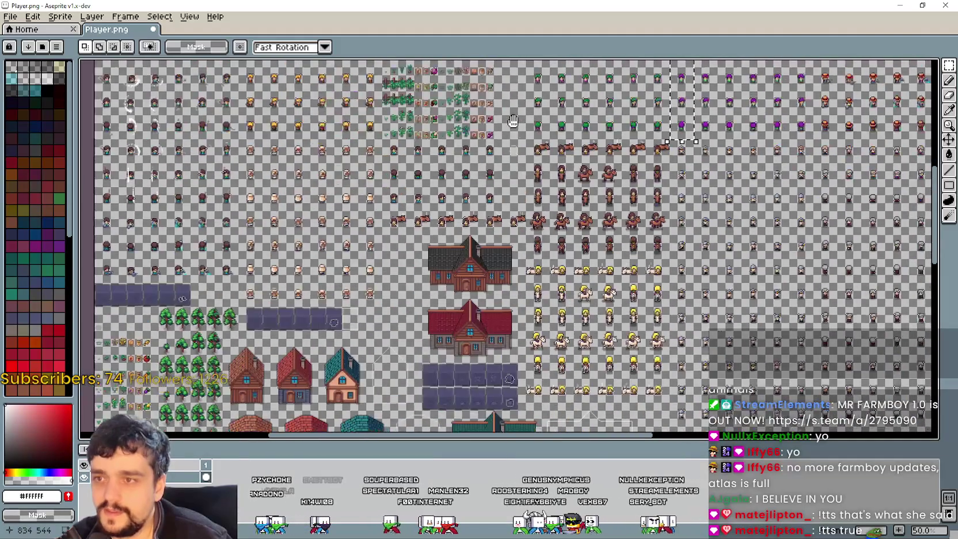
scroll(512, 121, up, 1)
scroll(512, 121, down, 2)
drag(512, 121, 351, 58)
scroll(352, 58, up, 3)
scroll(554, 326, down, 2)
mouse_move(554, 326)
mouse_down()
mouse_move(580, 265)
mouse_move(566, 186)
mouse_move(469, 278)
mouse_up()
scroll(580, 266, up, 3)
scroll(580, 265, down, 1)
scroll(581, 265, down, 1)
scroll(566, 186, up, 1)
scroll(468, 279, up, 2)
scroll(469, 278, down, 1)
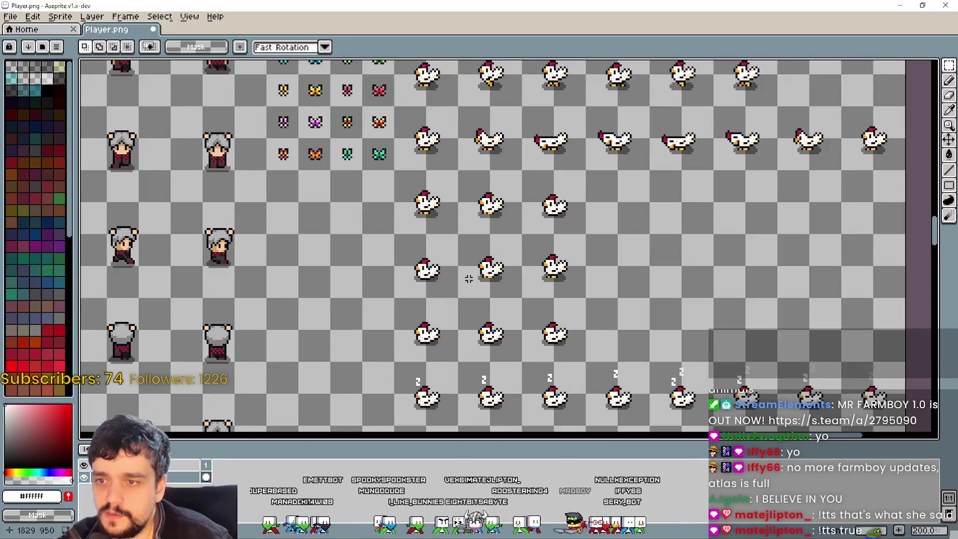
scroll(468, 279, down, 2)
scroll(464, 268, up, 1)
drag(564, 262, 567, 133)
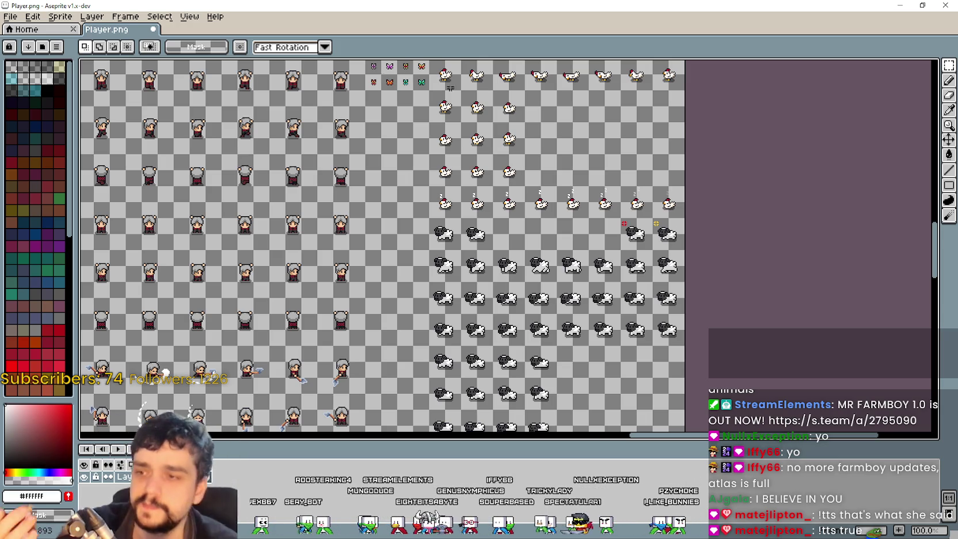
Zoom the Player.png view back to 100%
scroll(462, 237, down, 2)
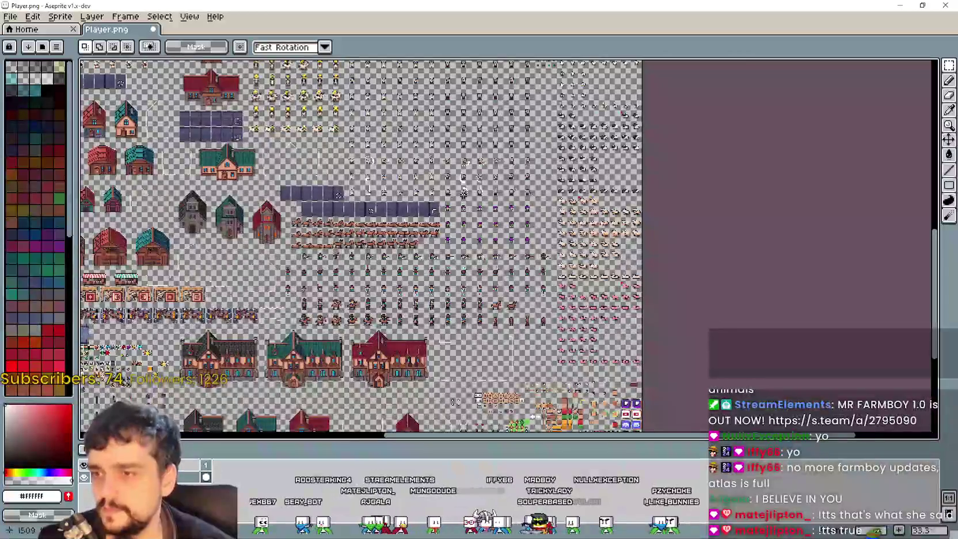
scroll(462, 237, down, 2)
scroll(483, 242, down, 2)
scroll(506, 246, down, 2)
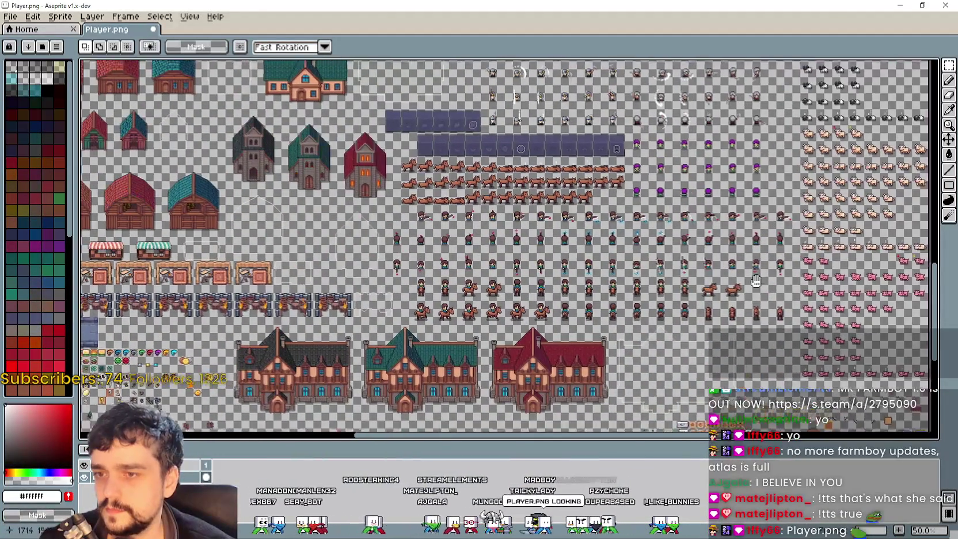
scroll(535, 251, down, 1)
scroll(535, 252, up, 1)
scroll(535, 251, up, 1)
scroll(535, 252, up, 2)
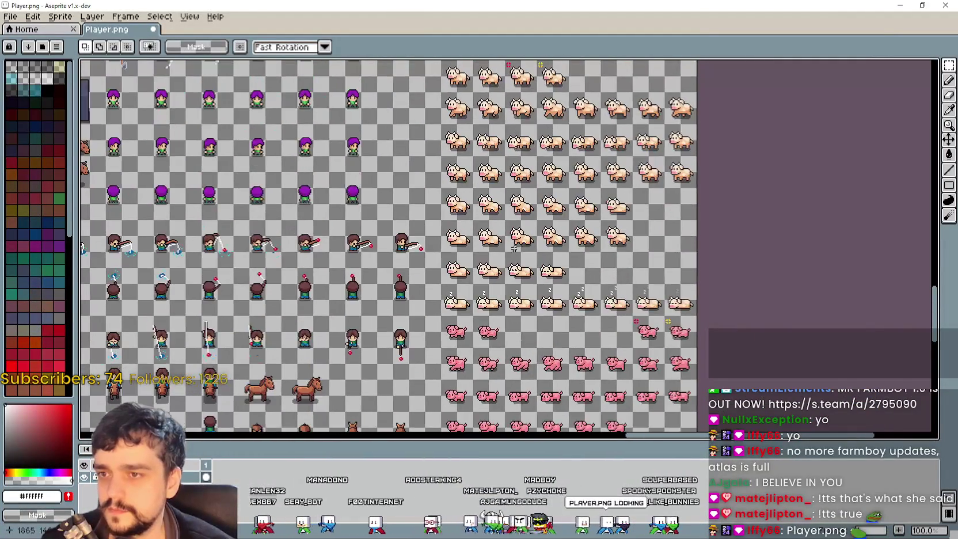
scroll(472, 273, up, 3)
scroll(472, 273, up, 3)
scroll(472, 274, up, 3)
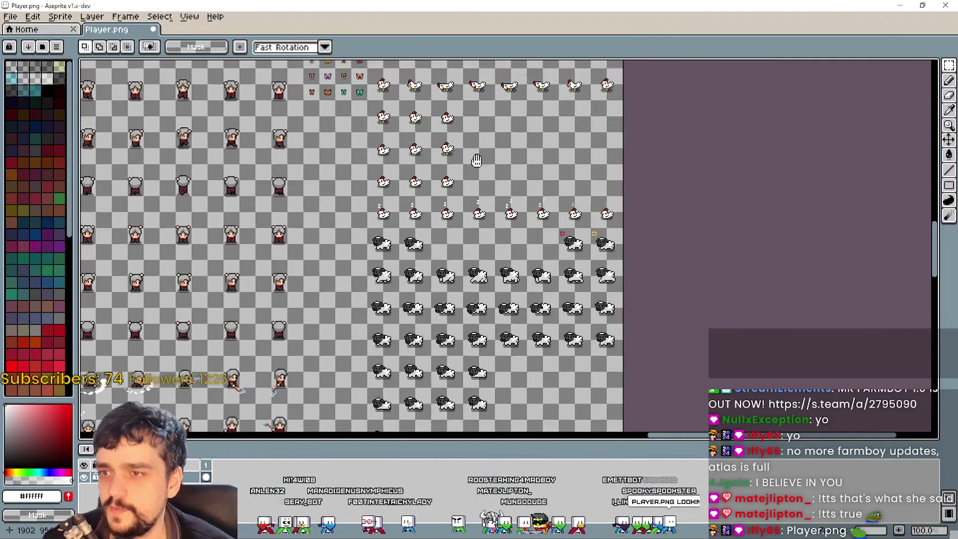
scroll(472, 273, up, 3)
Pan to the goose rows and marquee the mallard duck rows above them
drag(472, 273, 573, 255)
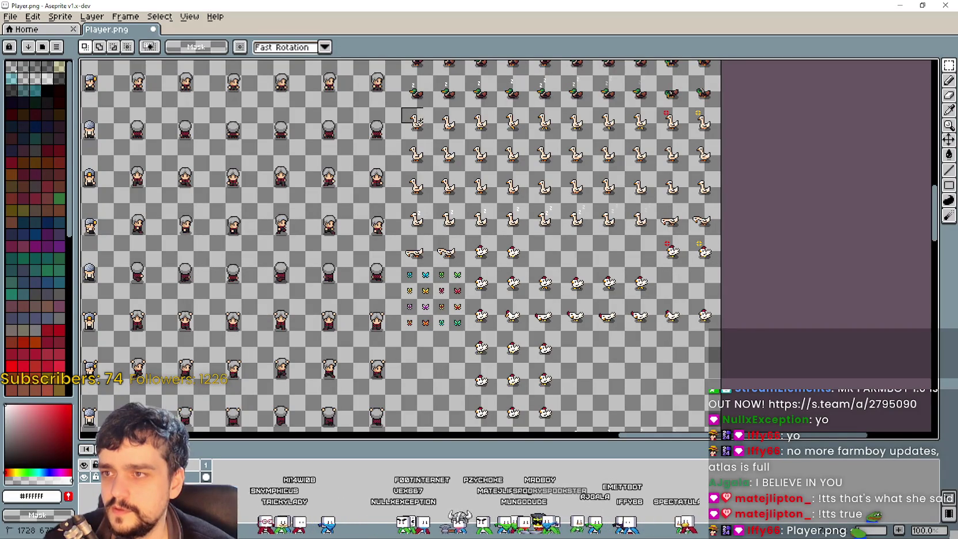
drag(402, 109, 722, 235)
scroll(742, 345, up, 4)
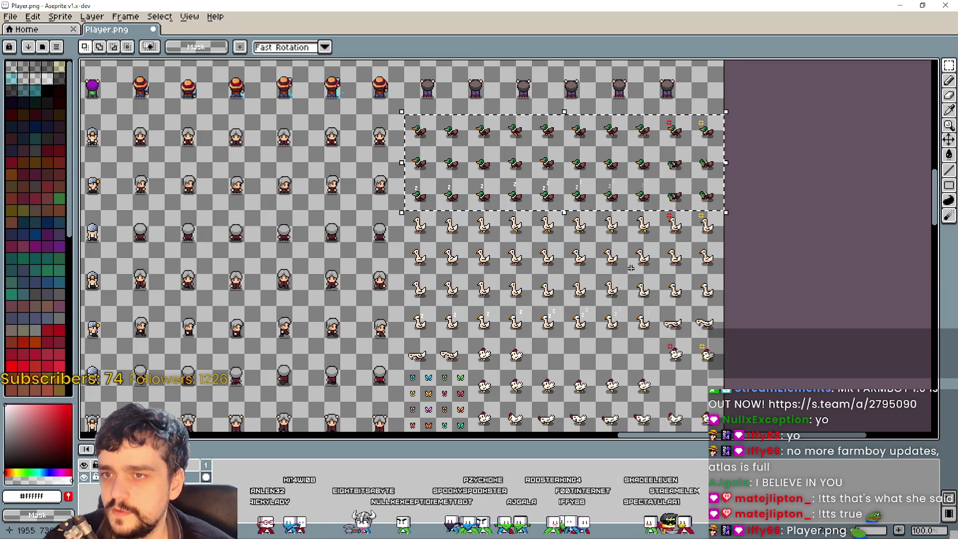
scroll(604, 282, down, 1)
scroll(582, 293, down, 1)
scroll(558, 308, down, 1)
scroll(535, 322, down, 1)
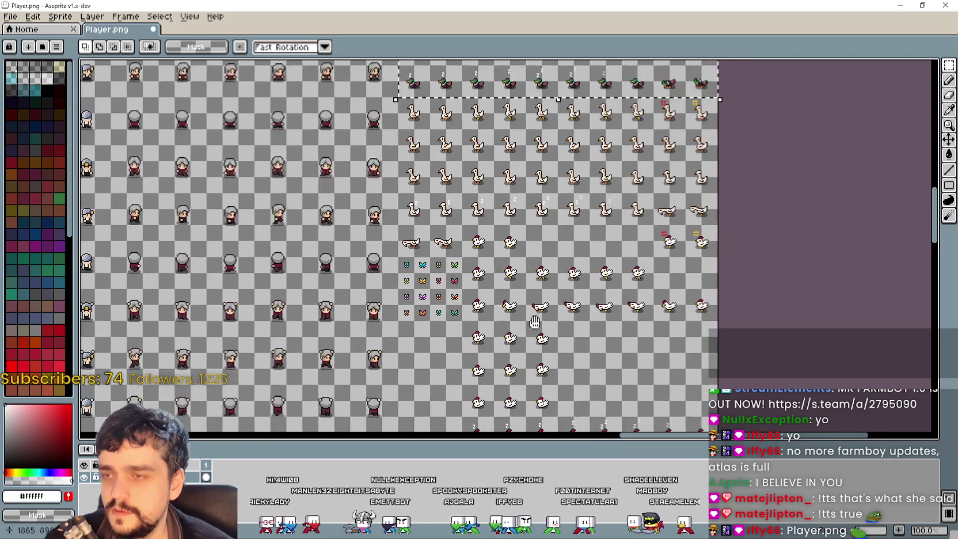
scroll(534, 323, down, 3)
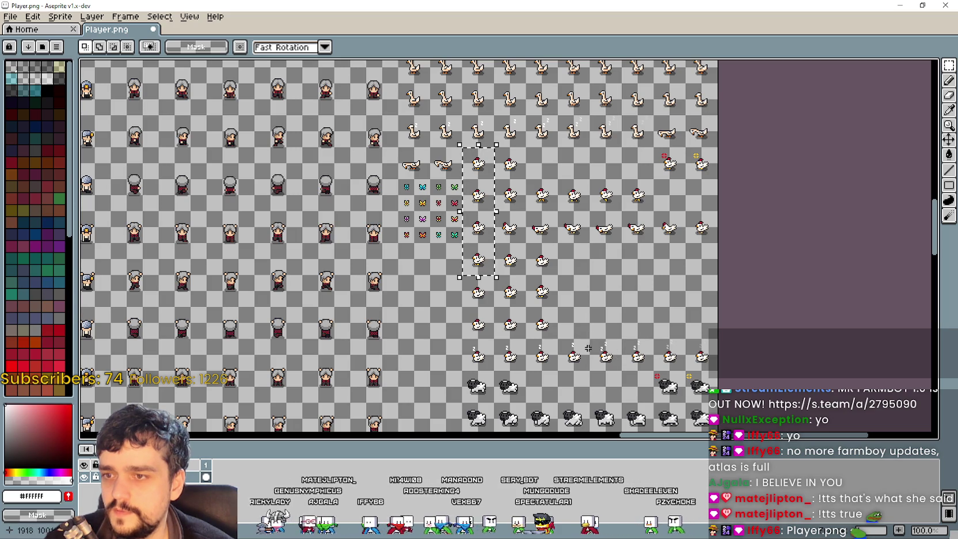
scroll(552, 259, down, 1)
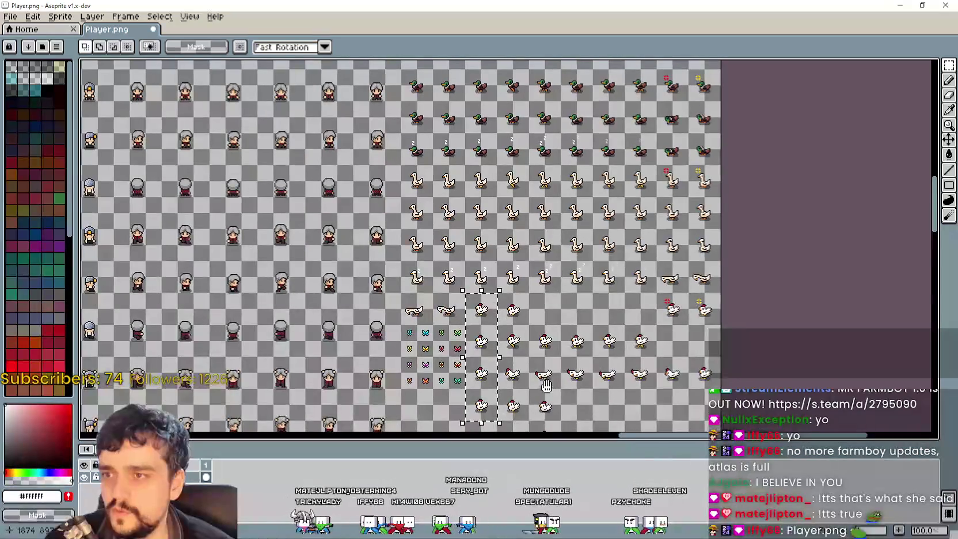
scroll(579, 335, up, 1)
scroll(527, 228, down, 1)
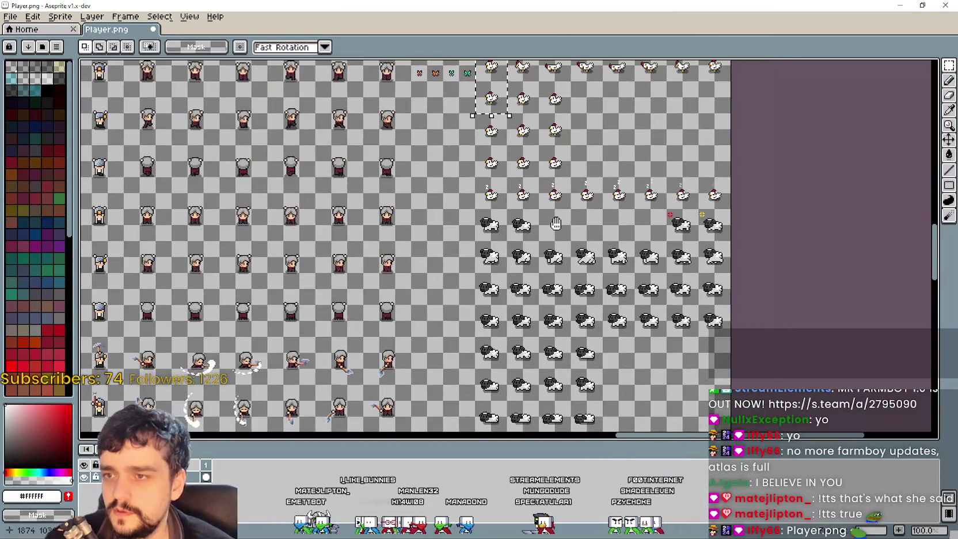
scroll(517, 223, up, 1)
mouse_move(516, 223)
mouse_down()
mouse_move(519, 271)
mouse_move(574, 235)
mouse_up()
scroll(519, 272, down, 1)
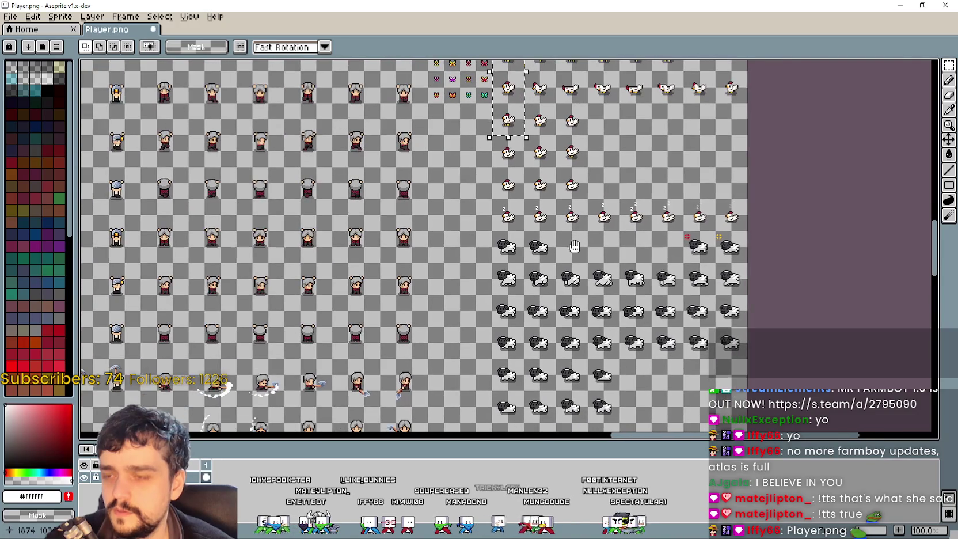
scroll(573, 236, up, 1)
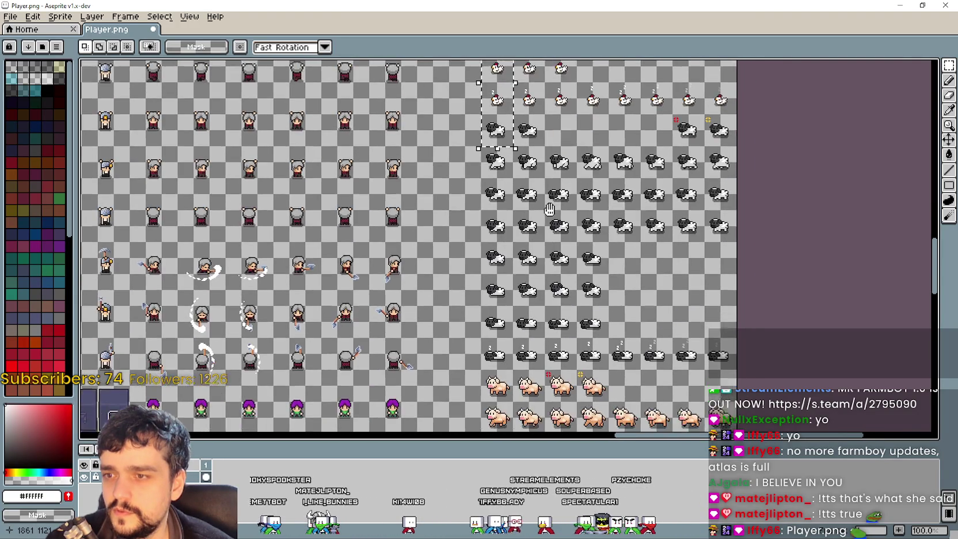
drag(534, 286, 525, 147)
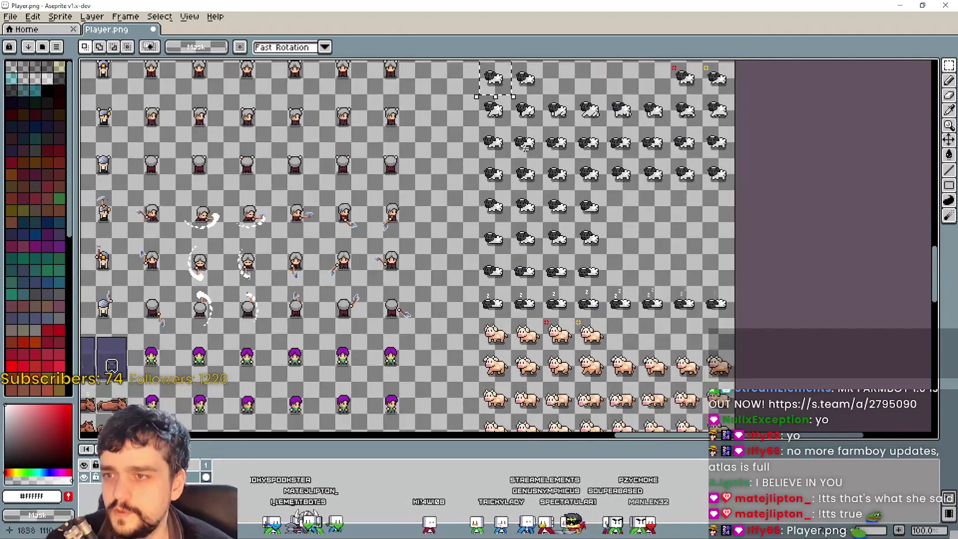
mouse_move(480, 96)
mouse_down()
mouse_move(510, 220)
mouse_move(499, 109)
mouse_up()
mouse_move(499, 259)
mouse_down()
mouse_move(488, 156)
mouse_move(490, 269)
mouse_up()
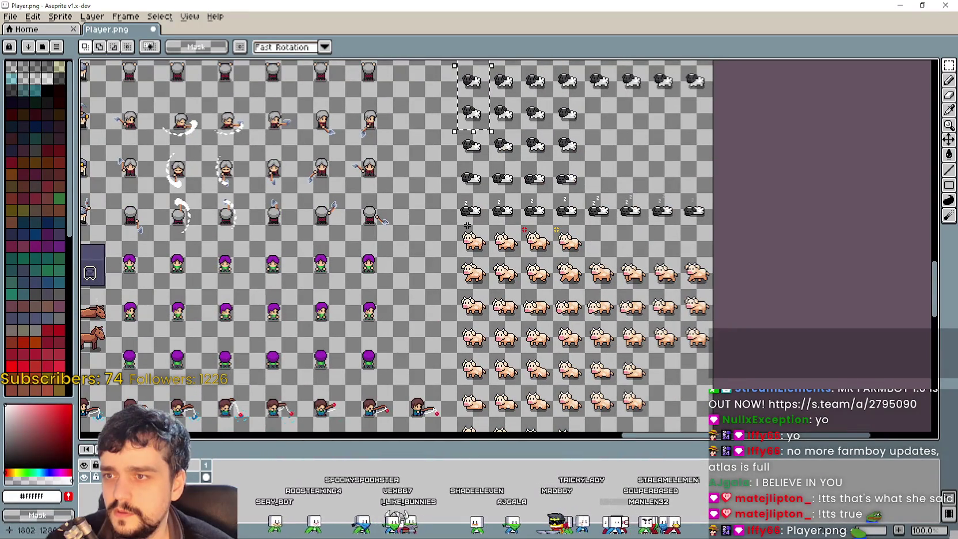
drag(464, 140, 477, 184)
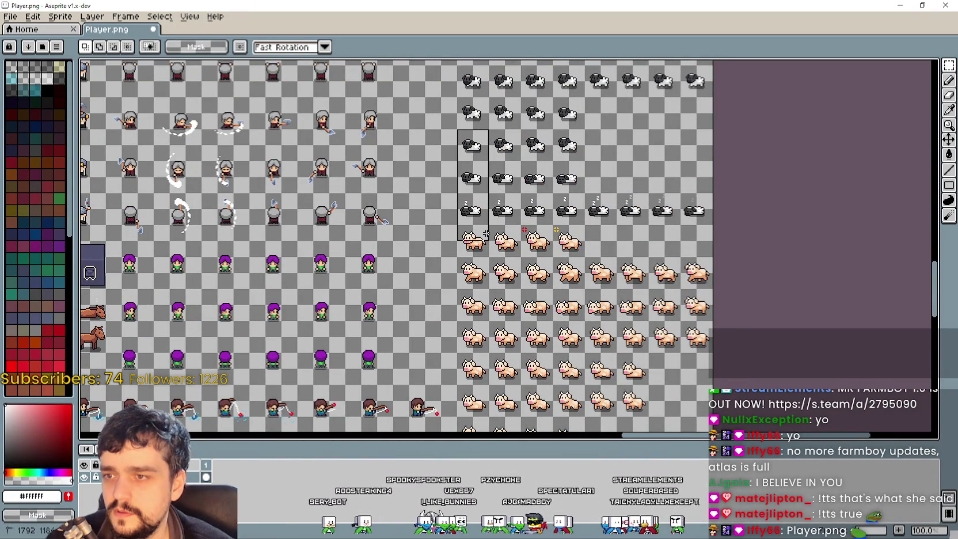
mouse_move(486, 234)
mouse_down()
mouse_move(486, 60)
mouse_move(486, 173)
mouse_up()
scroll(570, 343, down, 1)
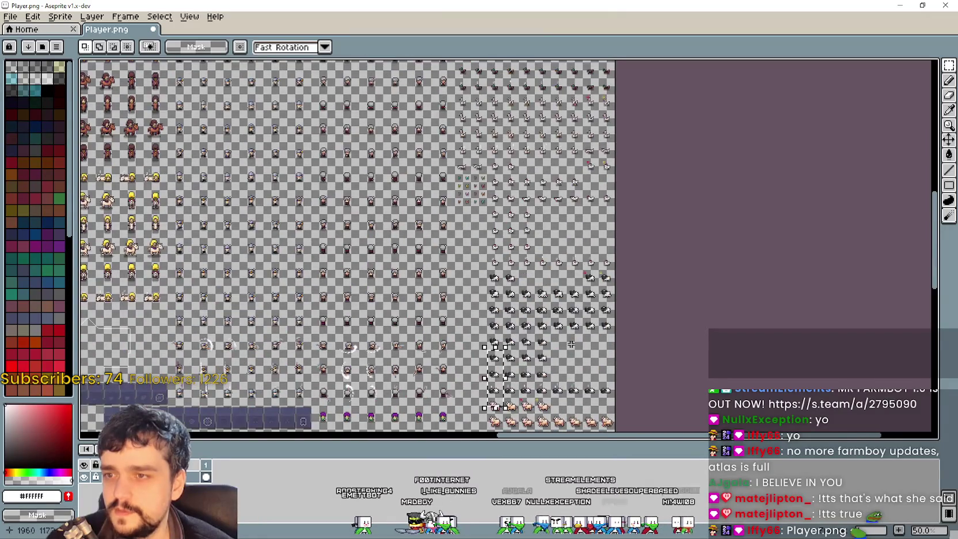
scroll(562, 300, up, 1)
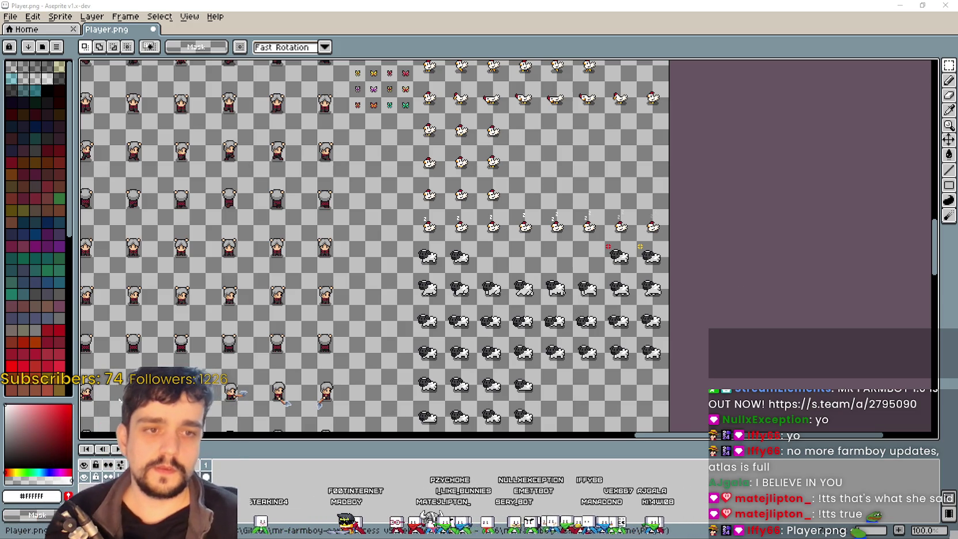
scroll(502, 285, up, 5)
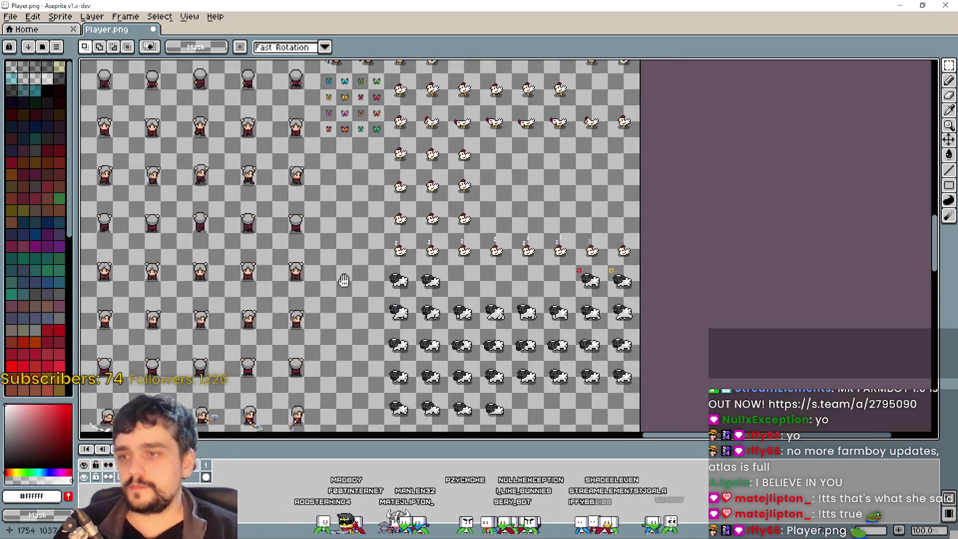
scroll(507, 288, up, 2)
scroll(514, 296, down, 2)
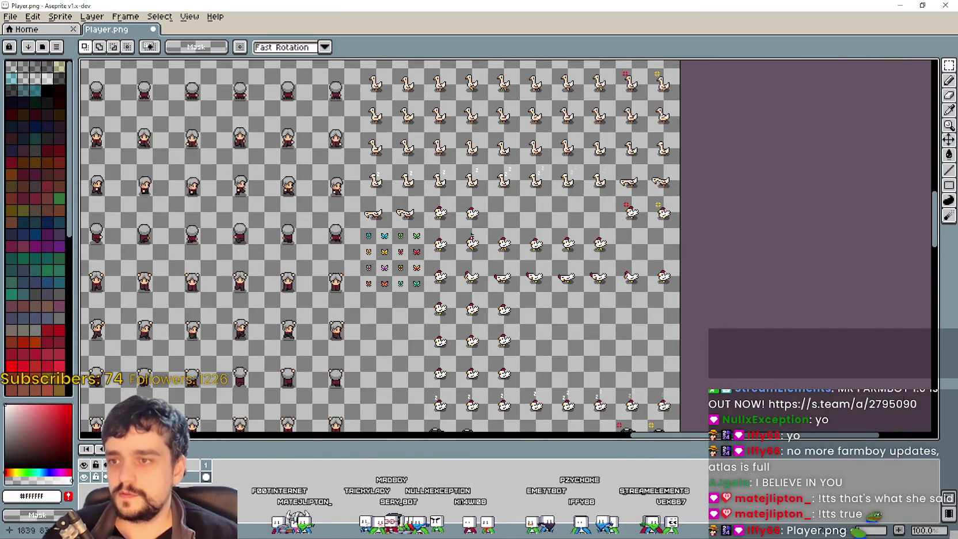
scroll(525, 208, up, 1)
scroll(553, 259, up, 1)
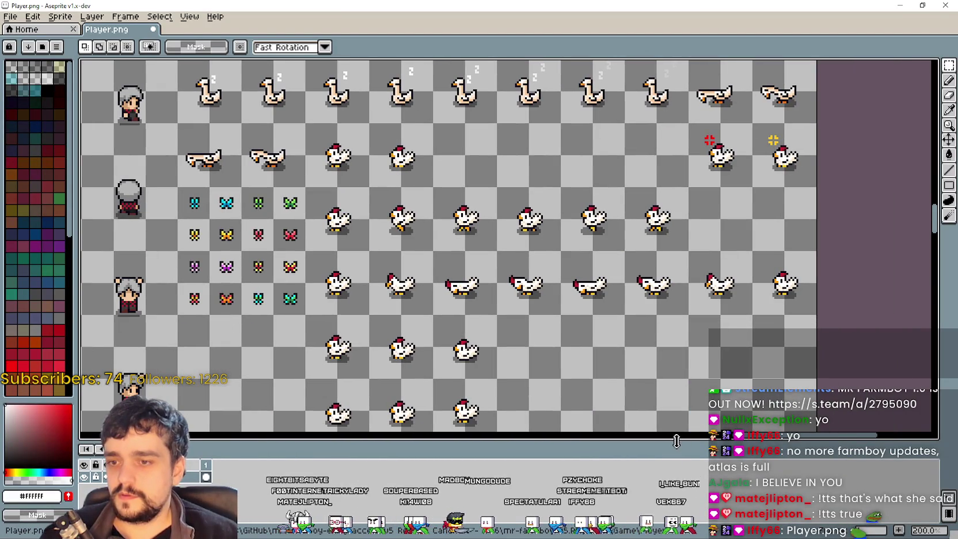
drag(677, 441, 676, 474)
scroll(449, 259, down, 1)
scroll(449, 259, down, 1)
scroll(449, 259, down, 1)
scroll(461, 271, up, 3)
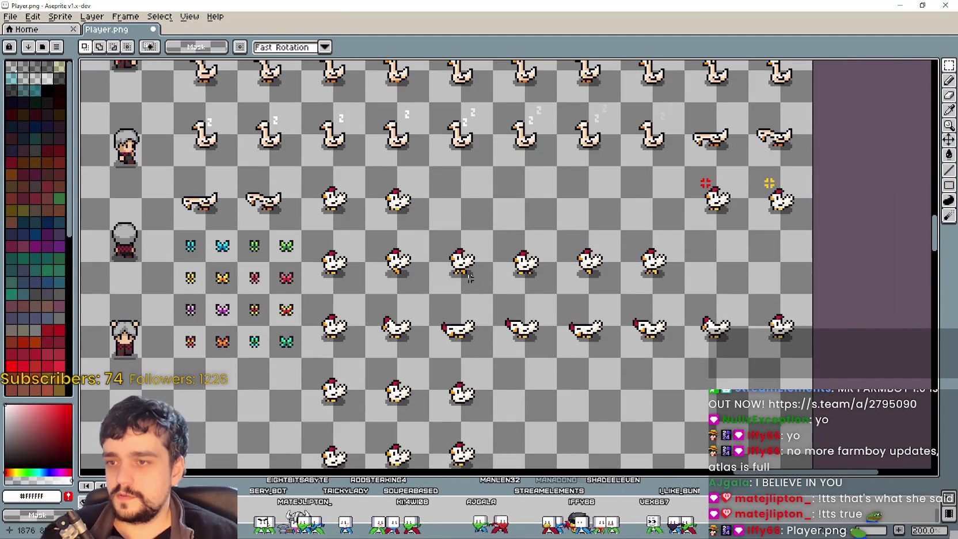
mouse_move(457, 278)
mouse_down()
mouse_move(486, 247)
mouse_move(496, 150)
mouse_move(511, 314)
mouse_up()
scroll(512, 300, down, 1)
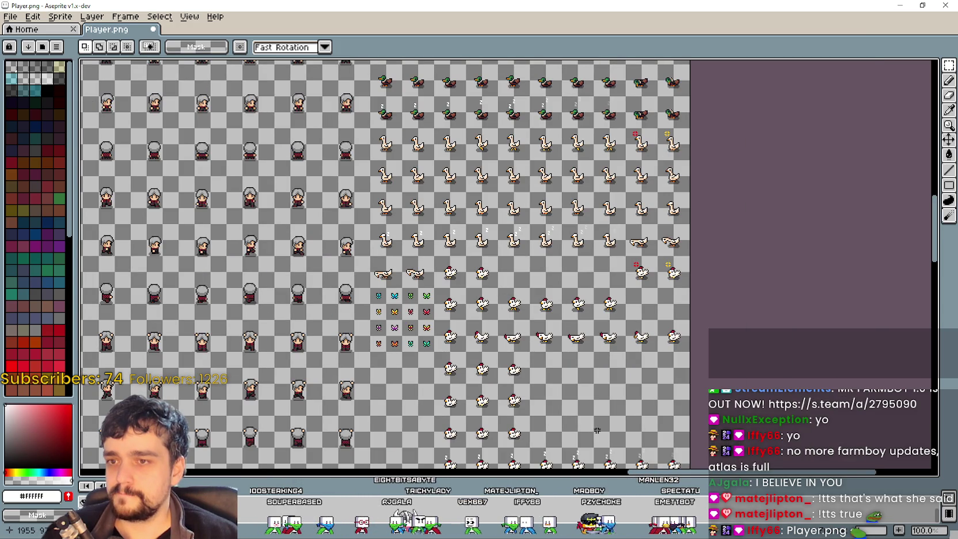
mouse_move(599, 420)
mouse_down()
mouse_move(481, 293)
mouse_move(489, 213)
mouse_up()
scroll(482, 293, down, 1)
scroll(489, 213, up, 2)
scroll(520, 273, down, 1)
mouse_move(520, 274)
mouse_down()
mouse_move(491, 154)
mouse_move(498, 121)
mouse_up()
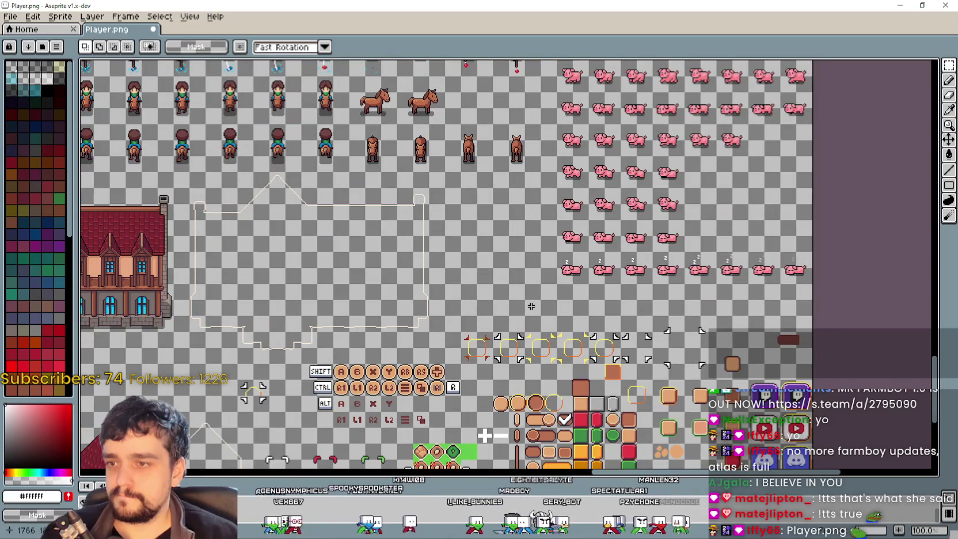
mouse_move(523, 315)
mouse_down()
mouse_move(592, 165)
mouse_move(638, 166)
mouse_up()
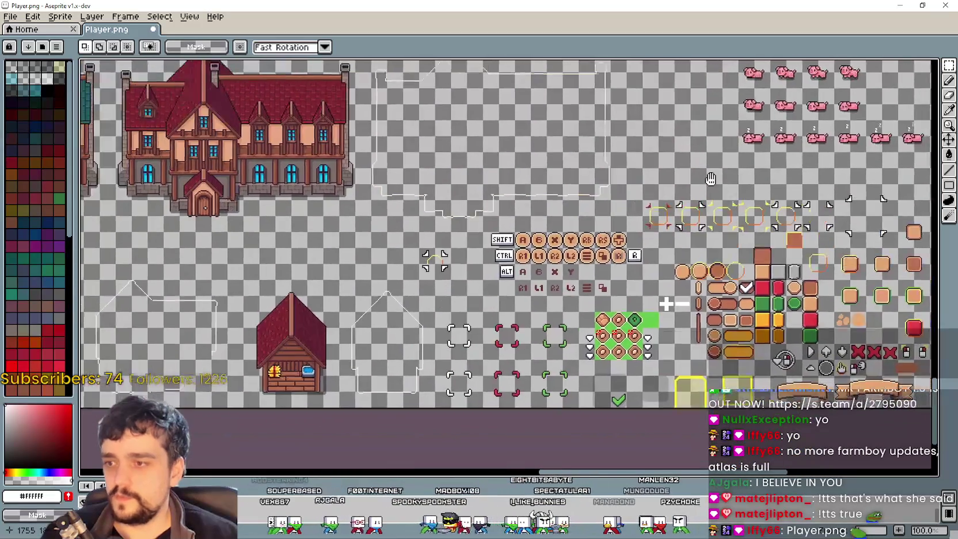
drag(633, 86, 650, 321)
mouse_move(646, 196)
mouse_down()
mouse_move(562, 407)
mouse_move(445, 152)
mouse_move(516, 239)
mouse_up()
scroll(445, 152, up, 1)
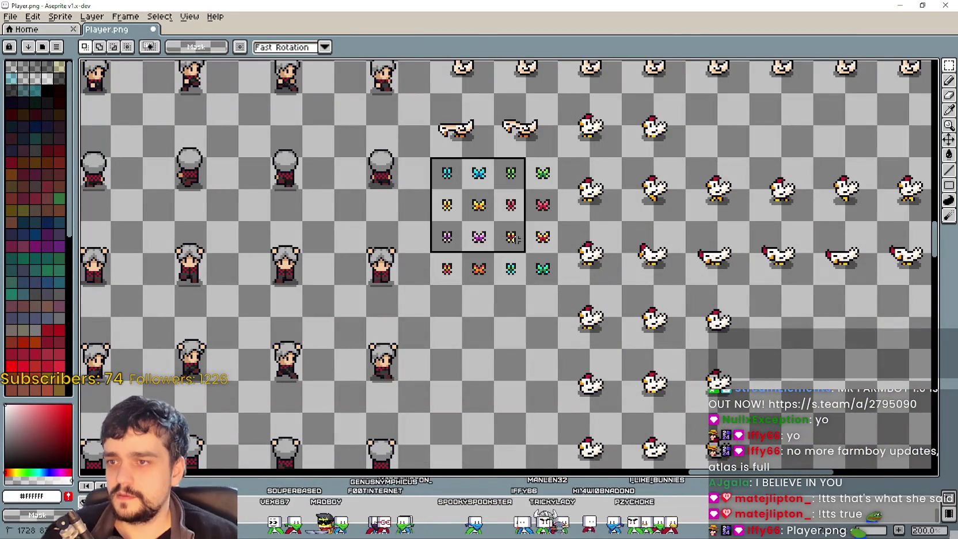
Select the 4x4 butterfly block and centre the view on butterflies and chickens
drag(548, 277, 550, 279)
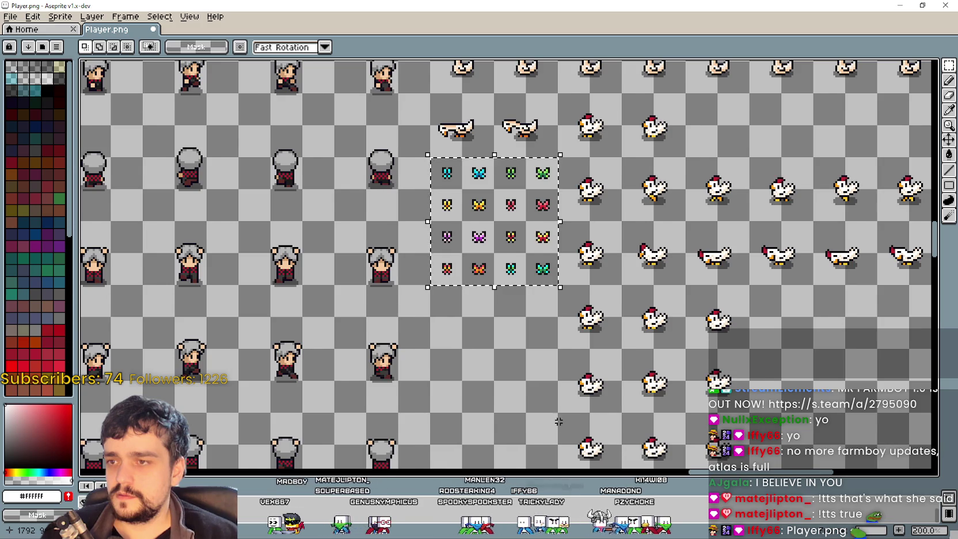
scroll(558, 421, down, 1)
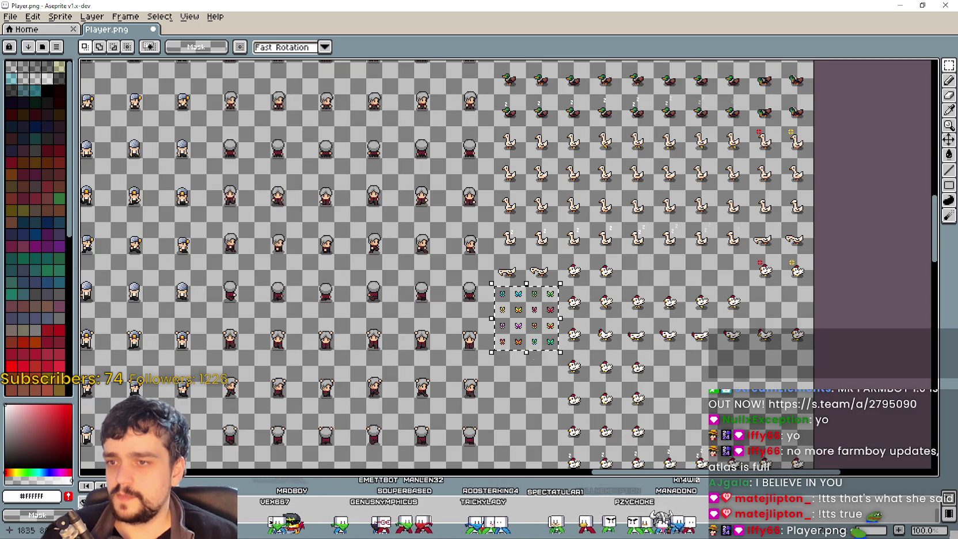
drag(687, 394, 576, 308)
scroll(577, 307, up, 1)
mouse_move(560, 223)
mouse_down()
mouse_move(589, 367)
mouse_move(615, 198)
mouse_move(558, 258)
mouse_move(532, 156)
mouse_move(542, 345)
mouse_up()
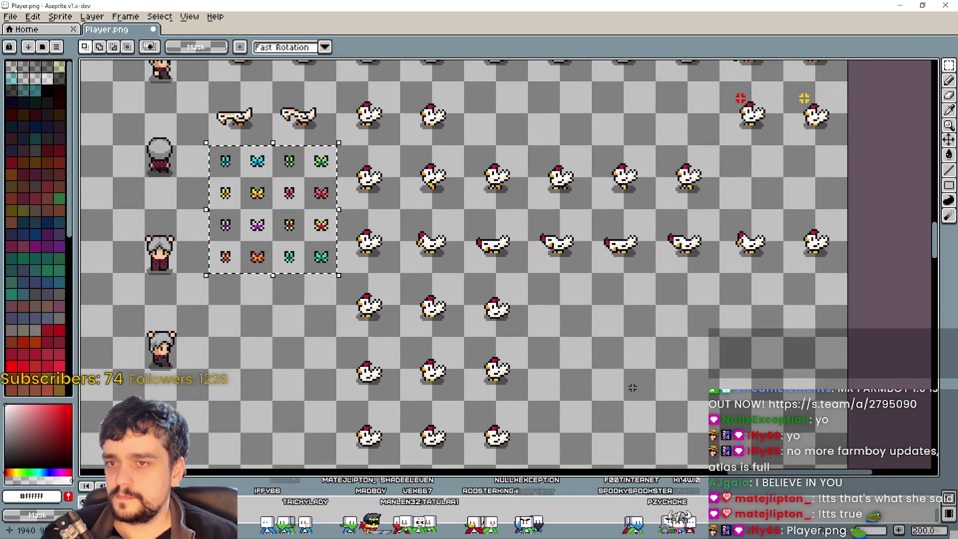
Marquee the middle row of three chickens
mouse_move(627, 384)
mouse_down()
mouse_move(602, 372)
mouse_move(638, 260)
mouse_up()
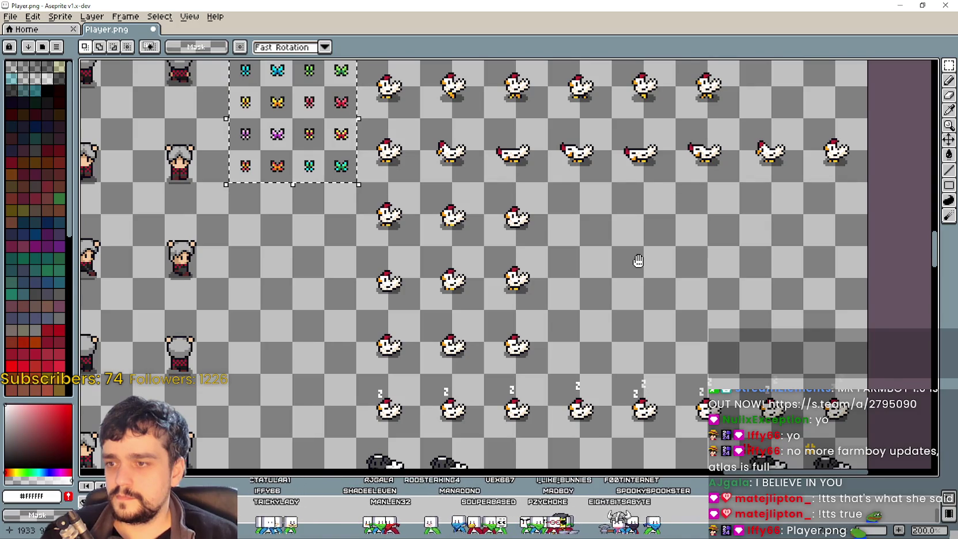
drag(638, 261, 639, 271)
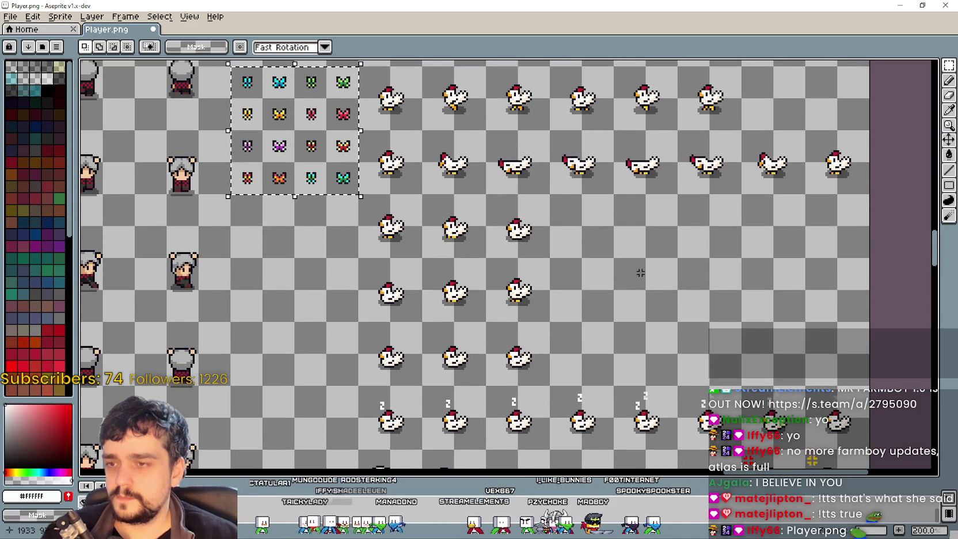
drag(358, 322, 552, 258)
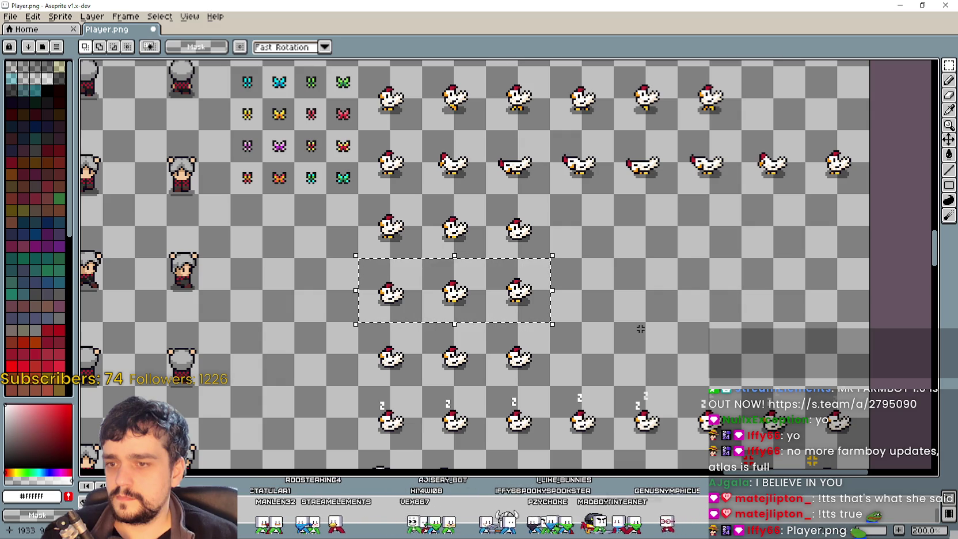
Move the lower row of three chickens far right into the empty space
drag(836, 364, 691, 362)
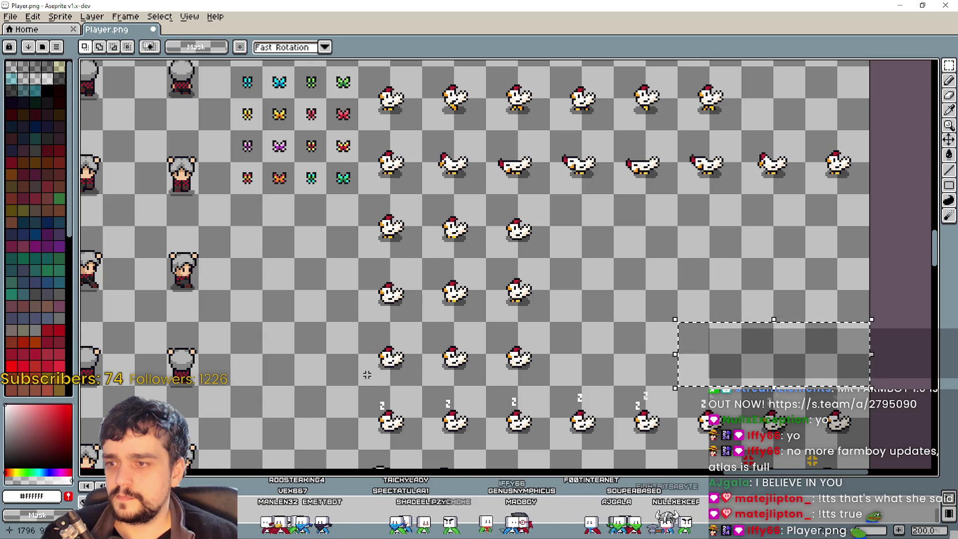
drag(357, 355, 519, 256)
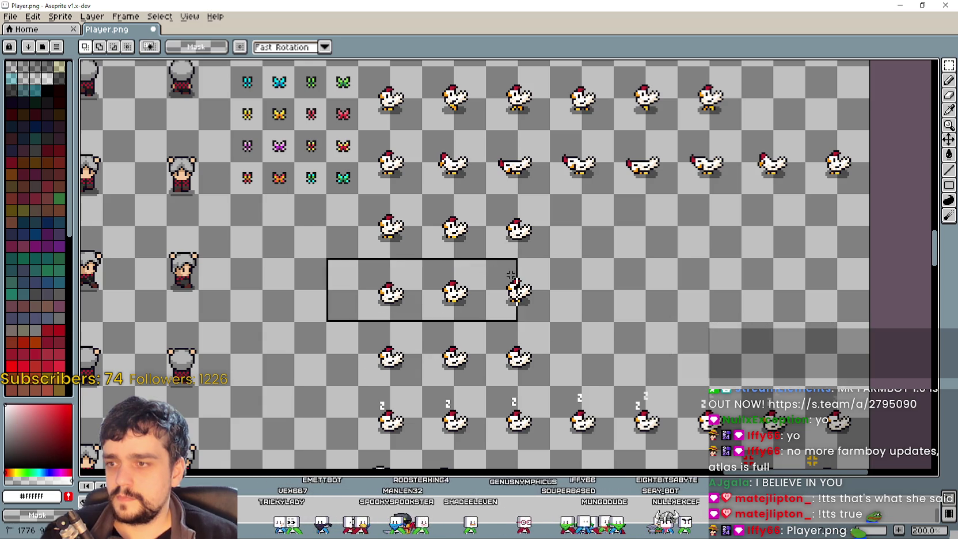
mouse_move(363, 306)
mouse_down()
mouse_move(490, 262)
mouse_move(546, 260)
mouse_up()
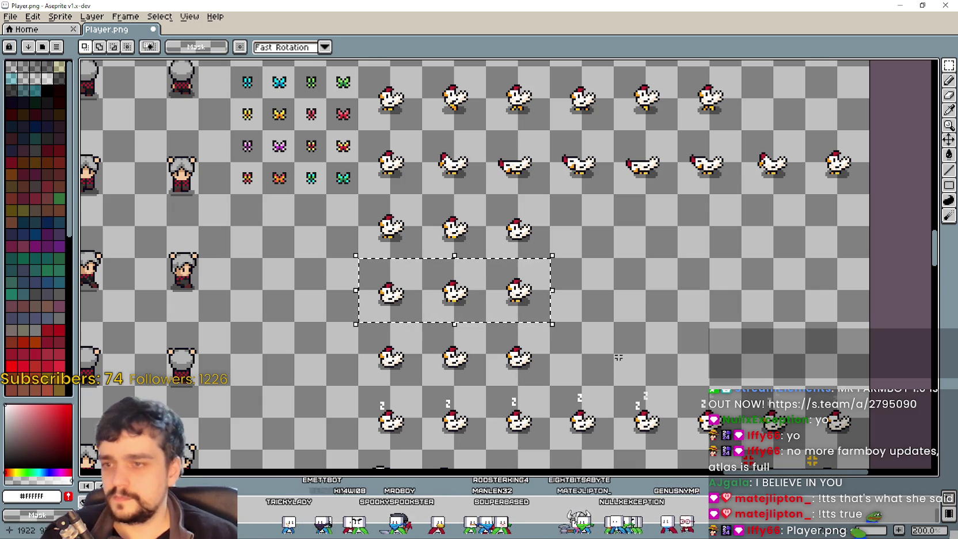
mouse_move(616, 358)
mouse_down()
mouse_move(613, 230)
mouse_move(626, 291)
mouse_move(612, 337)
mouse_up()
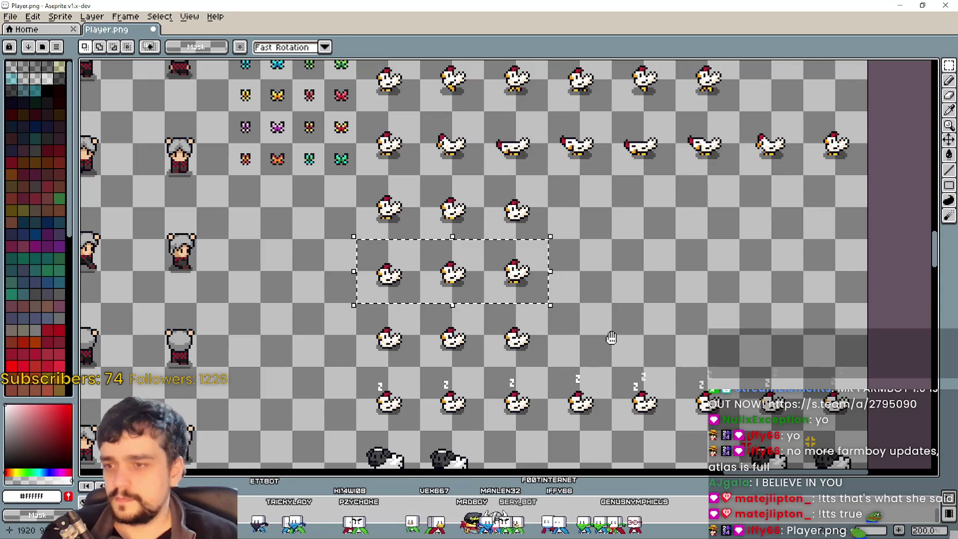
drag(357, 365, 520, 308)
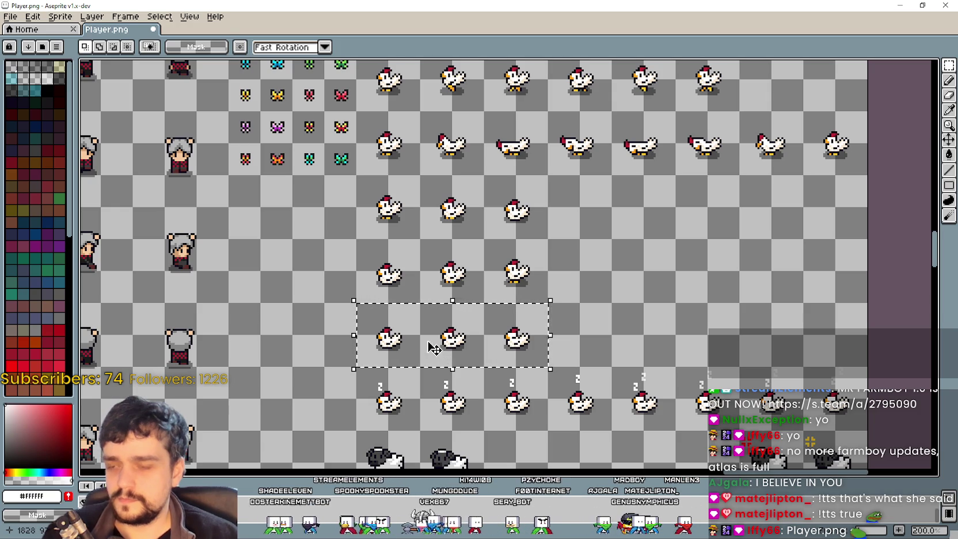
drag(440, 351, 760, 351)
key(ctrl+d)
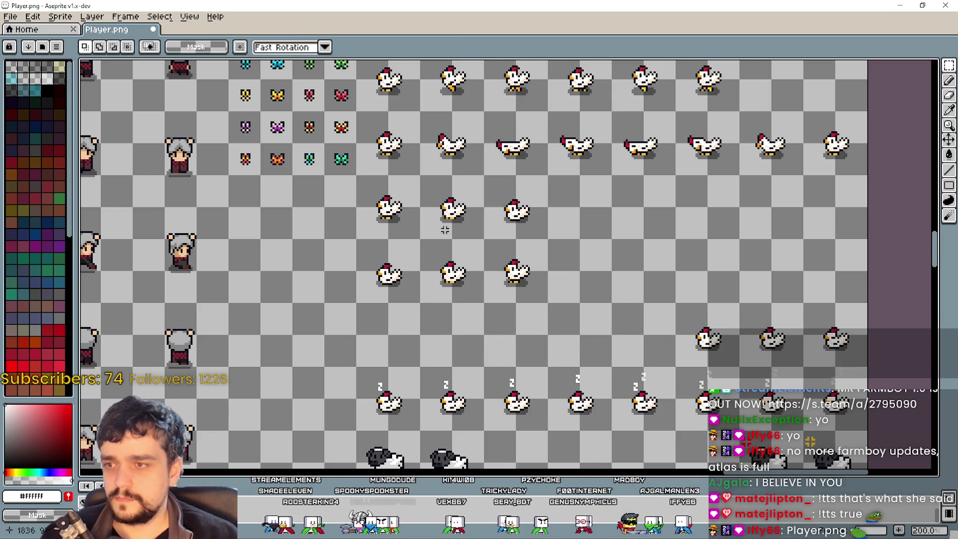
Shift the two left chickens from the row above down into the gap, then deselect
mouse_move(380, 221)
mouse_down()
mouse_move(478, 194)
mouse_move(459, 351)
mouse_up()
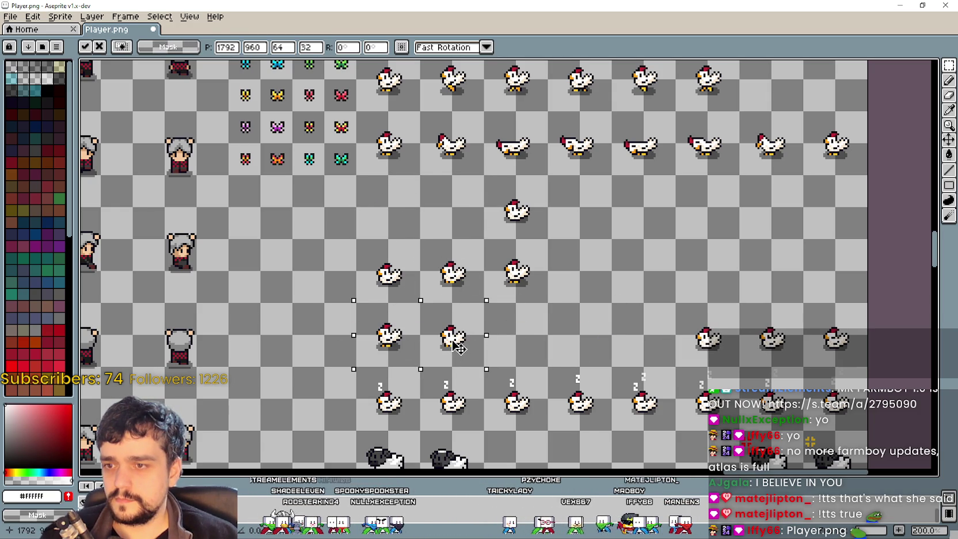
key(Return)
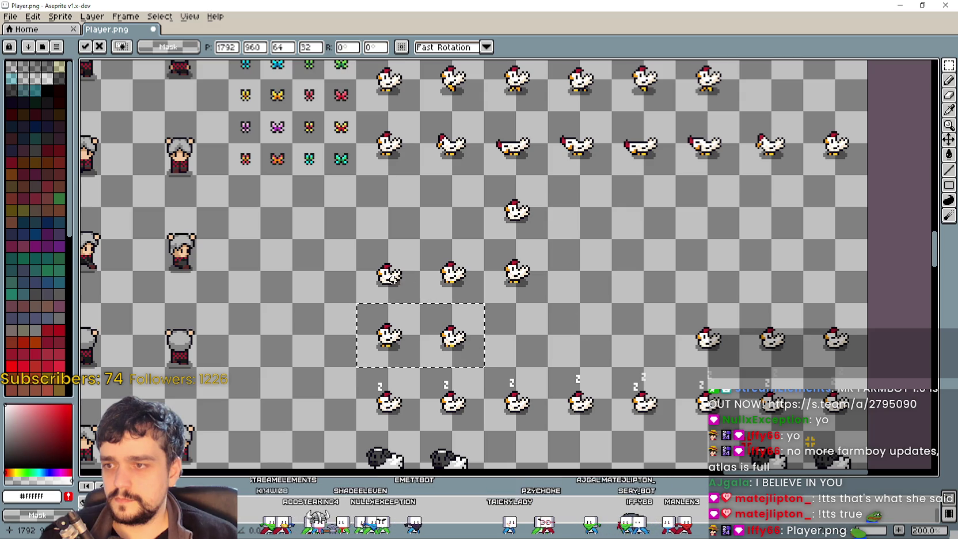
click(443, 275)
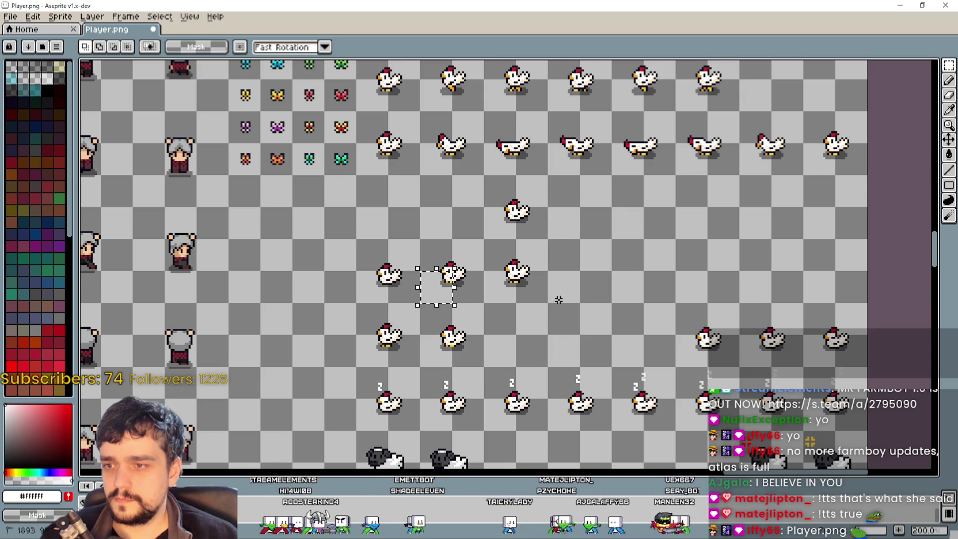
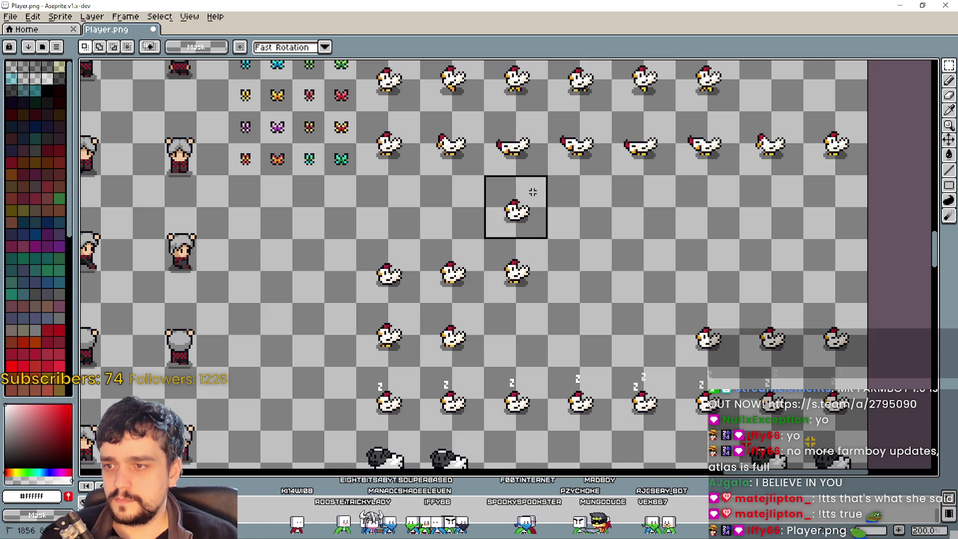
Shift the three lower-right chickens left along their row
click(679, 341)
drag(679, 341, 726, 313)
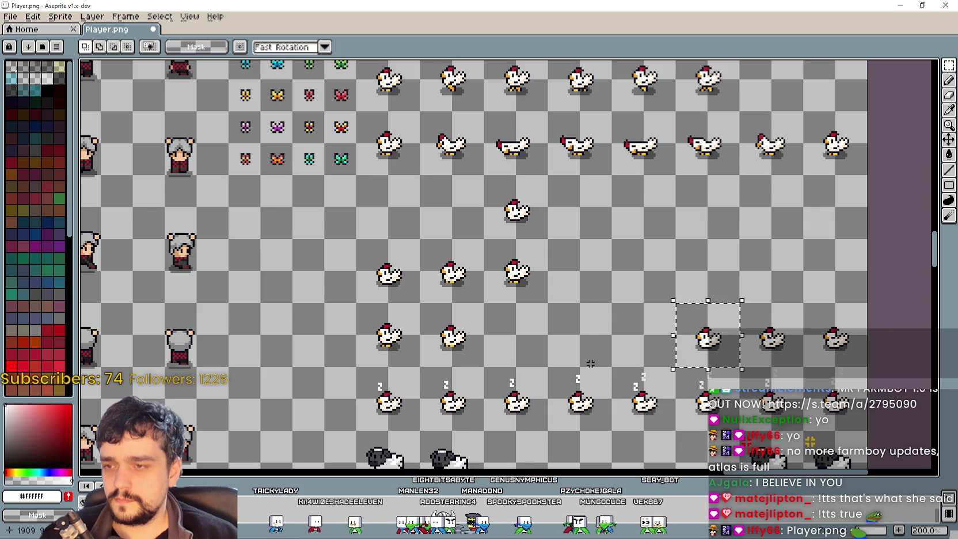
drag(379, 321, 380, 322)
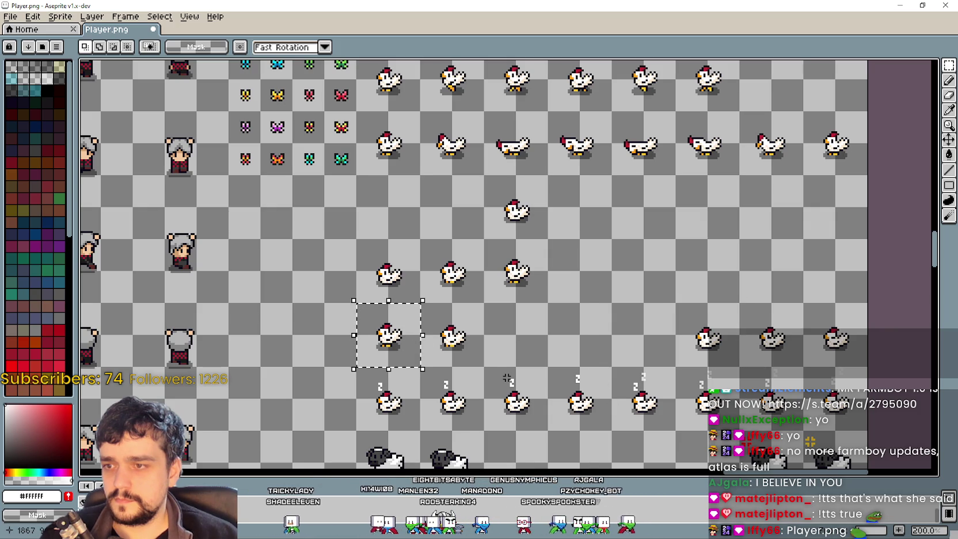
key(ctrl+z)
key(ctrl+z)
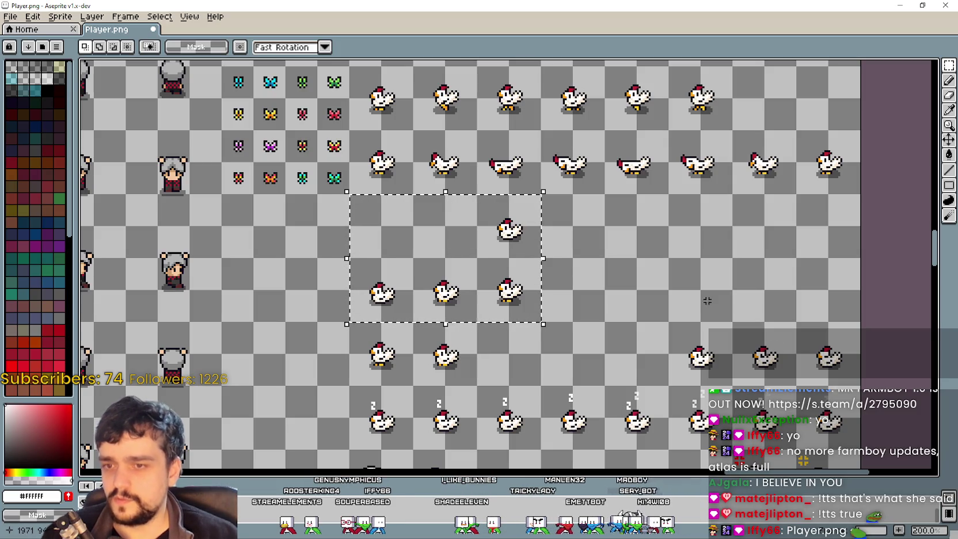
drag(669, 355, 859, 384)
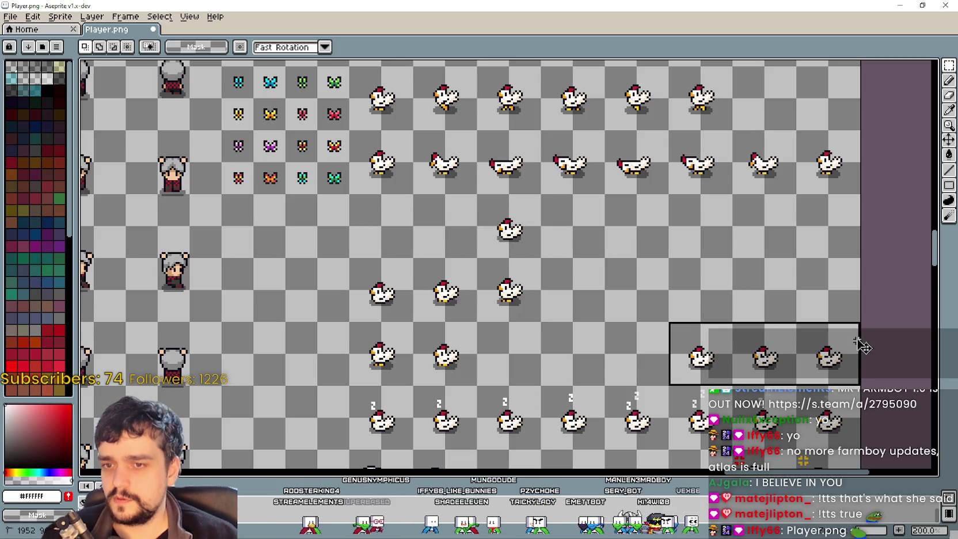
drag(766, 363, 575, 362)
click(747, 307)
Delete the loose chickens in the middle of the sheet
drag(474, 388, 542, 320)
click(572, 323)
scroll(571, 324, up, 2)
drag(349, 357, 543, 227)
key(Delete)
Move the two chickens beside the geese down to the end of the lower chicken row
mouse_move(528, 300)
mouse_down()
mouse_move(475, 192)
mouse_move(484, 160)
mouse_move(505, 352)
mouse_move(440, 324)
mouse_move(440, 237)
mouse_move(445, 300)
mouse_up()
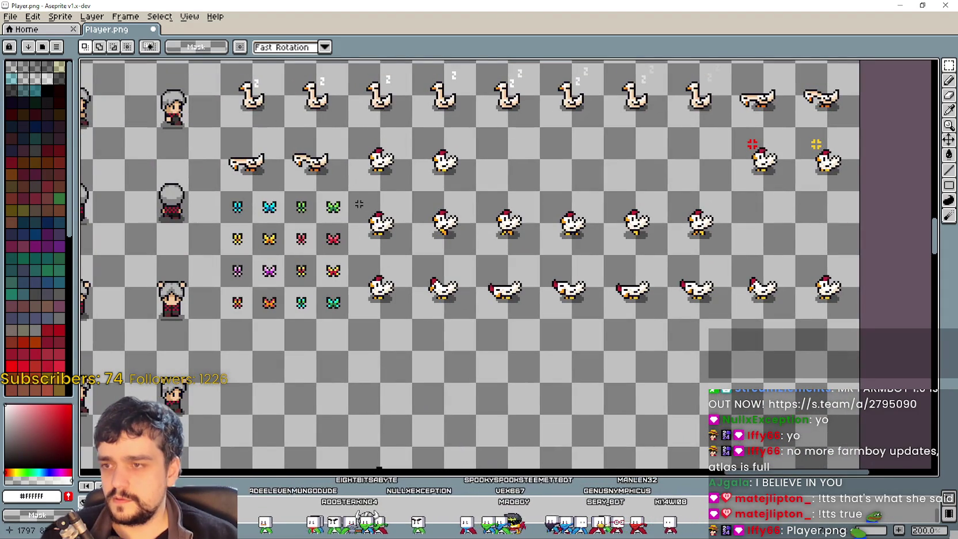
mouse_move(561, 284)
mouse_down()
mouse_move(573, 353)
mouse_move(567, 318)
mouse_up()
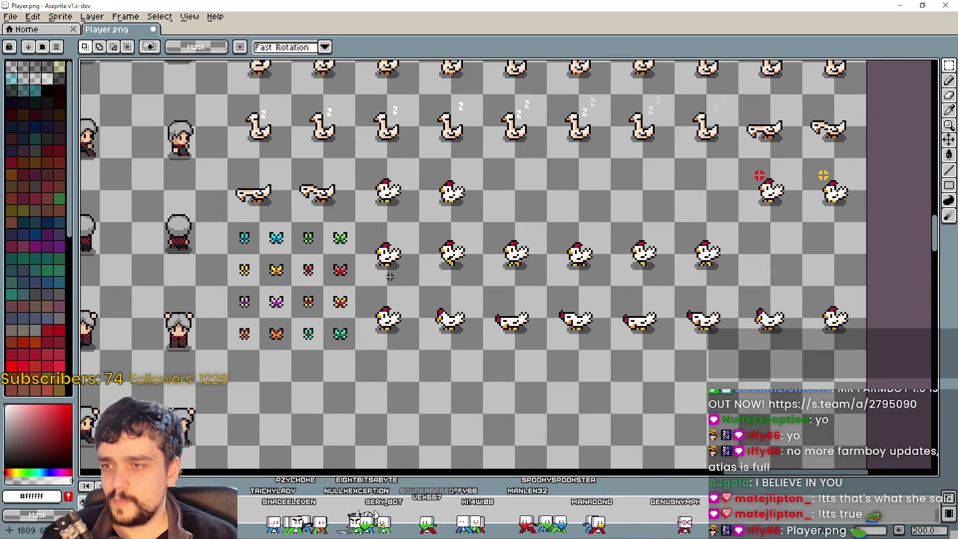
drag(739, 211, 863, 161)
mouse_move(812, 214)
mouse_down()
mouse_move(782, 141)
mouse_move(719, 358)
mouse_move(676, 320)
mouse_up()
key(Return)
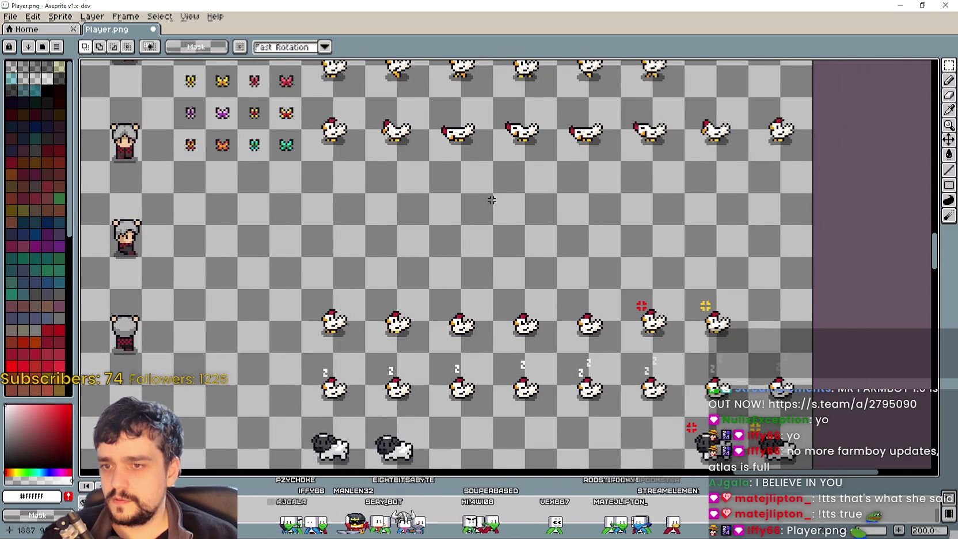
Raise the middle and lower chicken rows each into the empty row above
drag(490, 199, 525, 392)
drag(360, 282, 703, 245)
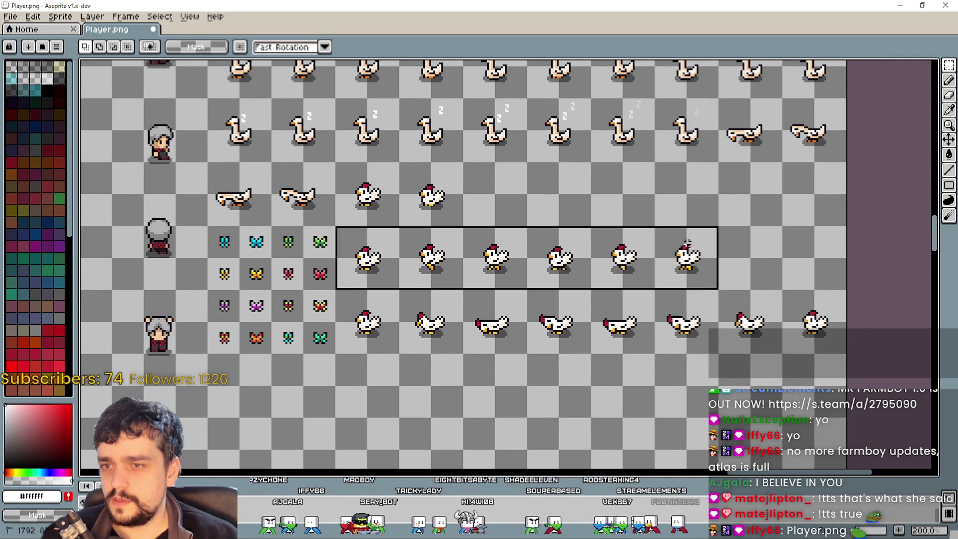
drag(532, 243, 542, 210)
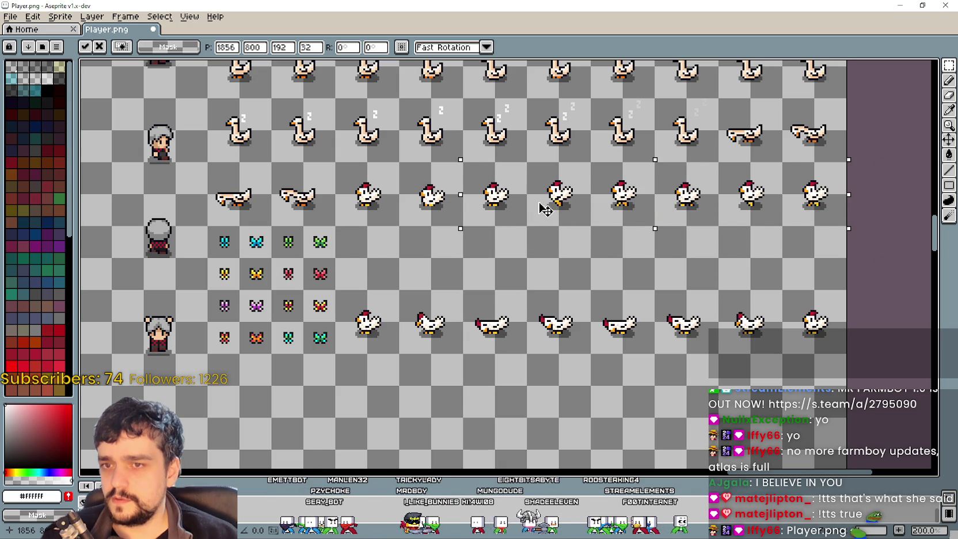
drag(488, 383, 511, 333)
drag(367, 305, 872, 236)
drag(733, 276, 734, 214)
key(Return)
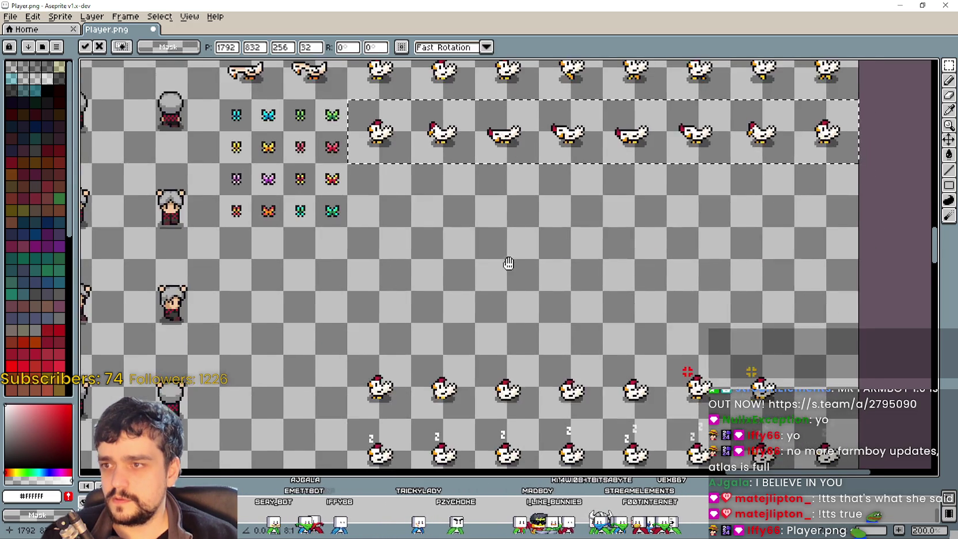
Move the two bottom chicken rows up directly under the other chickens
scroll(509, 263, down, 5)
scroll(428, 295, up, 5)
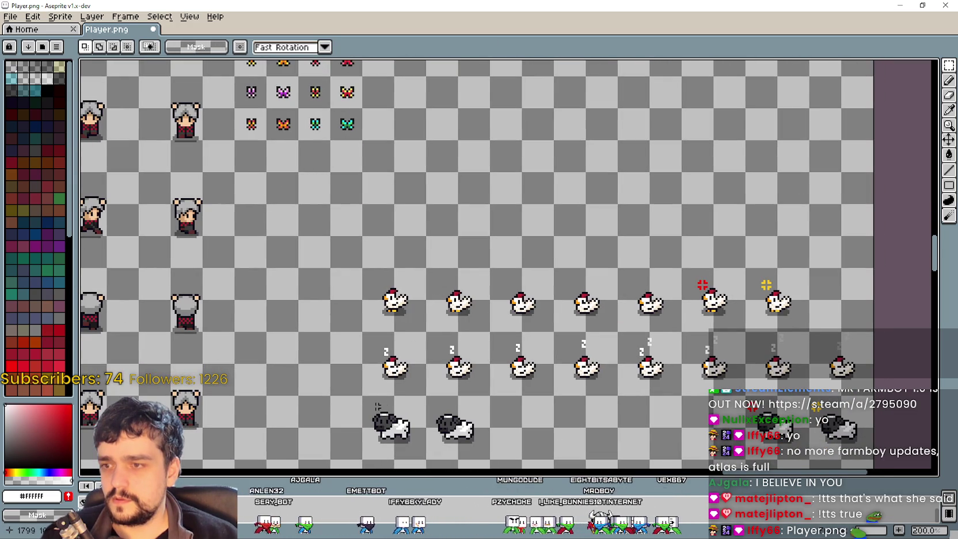
drag(377, 389, 849, 268)
click(413, 266)
drag(371, 277, 872, 396)
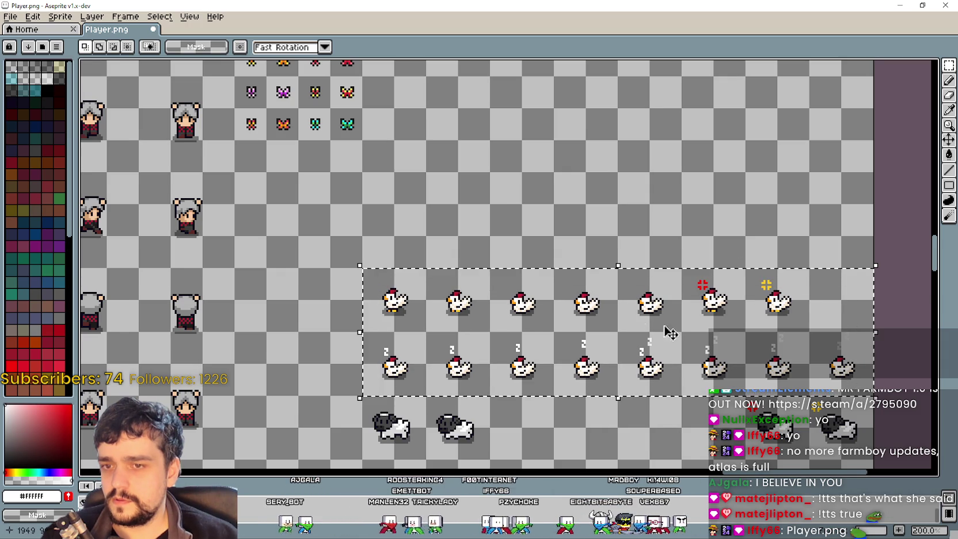
scroll(667, 331, down, 2)
drag(599, 377, 598, 282)
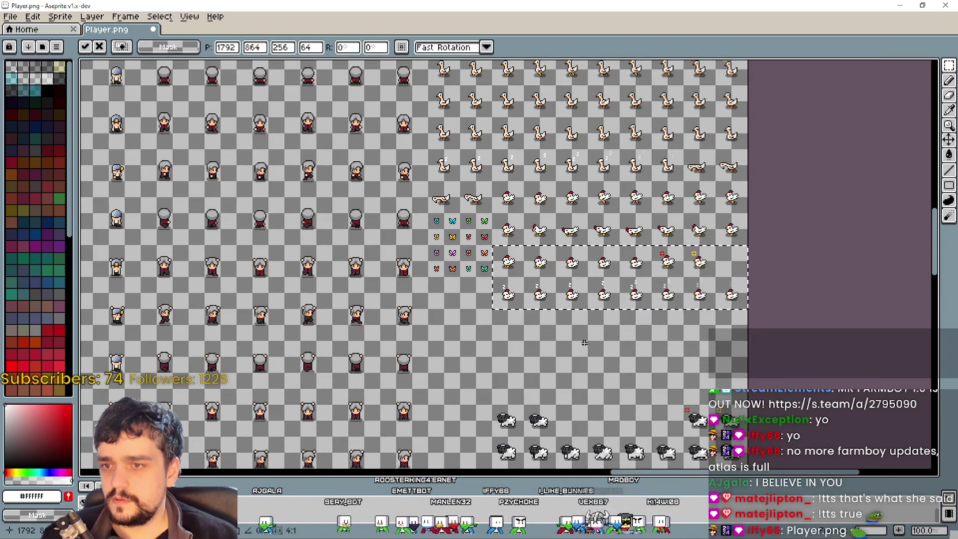
key(Return)
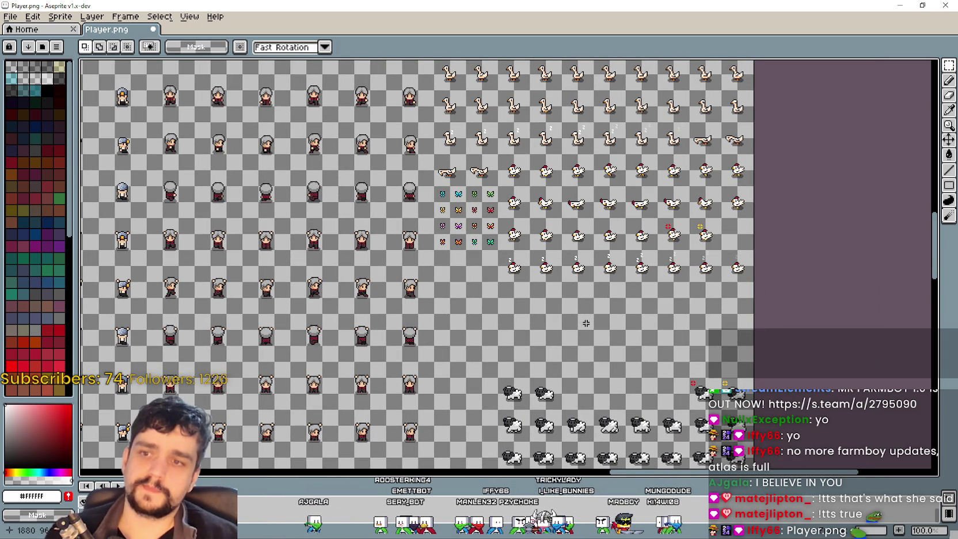
Pan and zoom over the sheet to inspect the packed chicken rows
drag(588, 320, 571, 234)
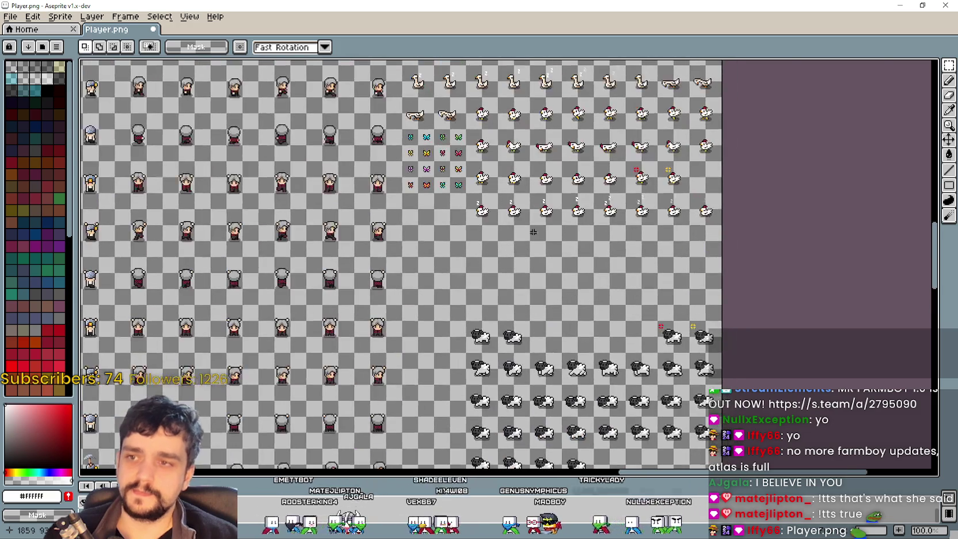
scroll(556, 236, up, 1)
drag(555, 236, 489, 306)
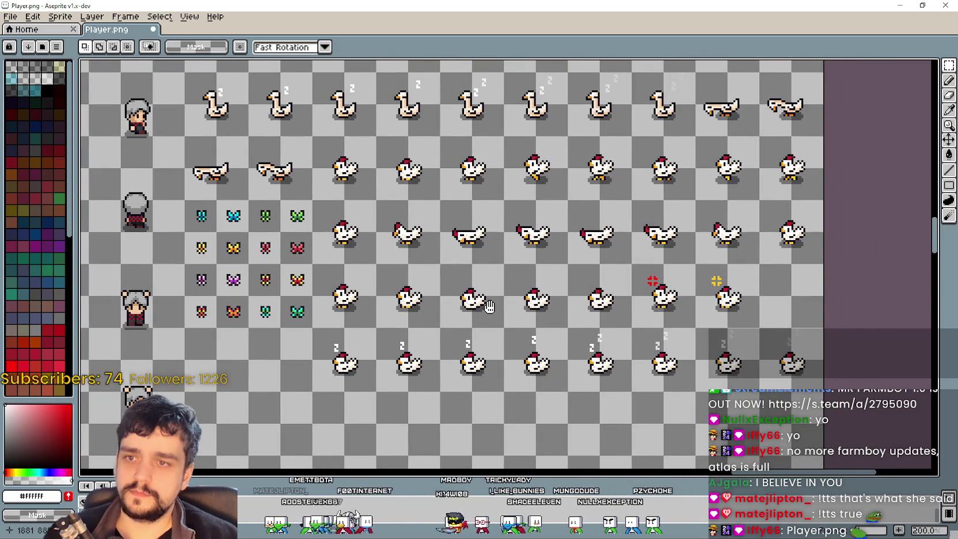
scroll(490, 299, down, 1)
scroll(493, 291, down, 1)
scroll(496, 281, up, 1)
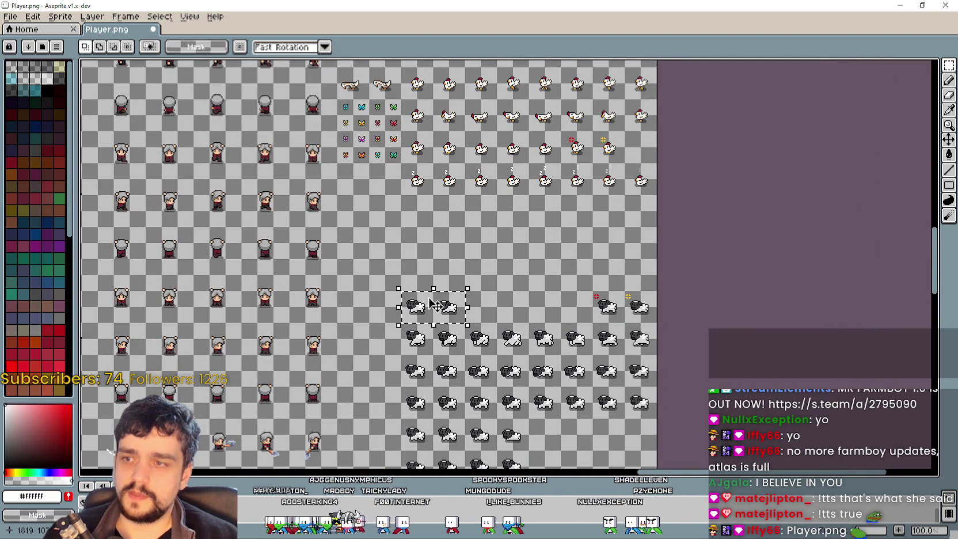
Pan and zoom to bring the cow block near the top of the view
drag(398, 239, 498, 220)
scroll(498, 220, down, 1)
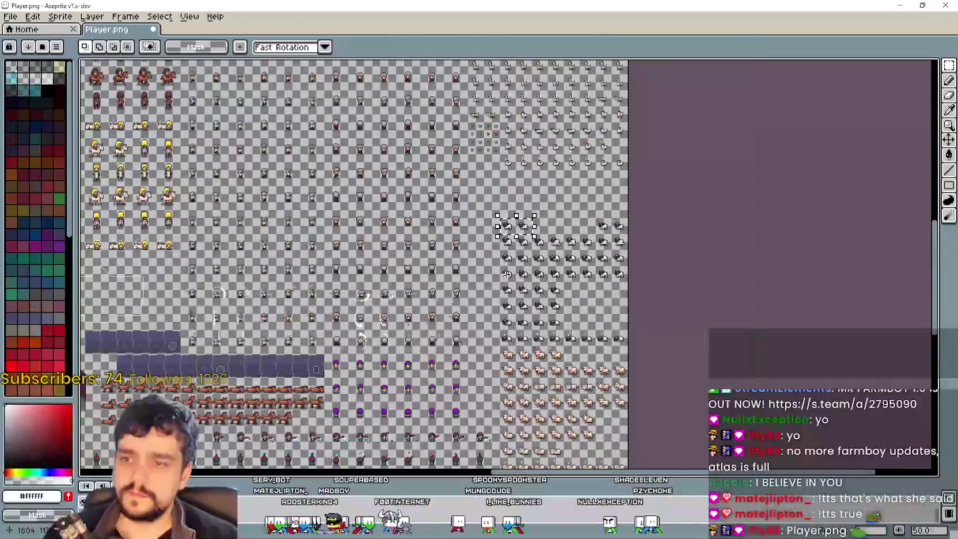
scroll(519, 155, up, 1)
scroll(567, 105, down, 1)
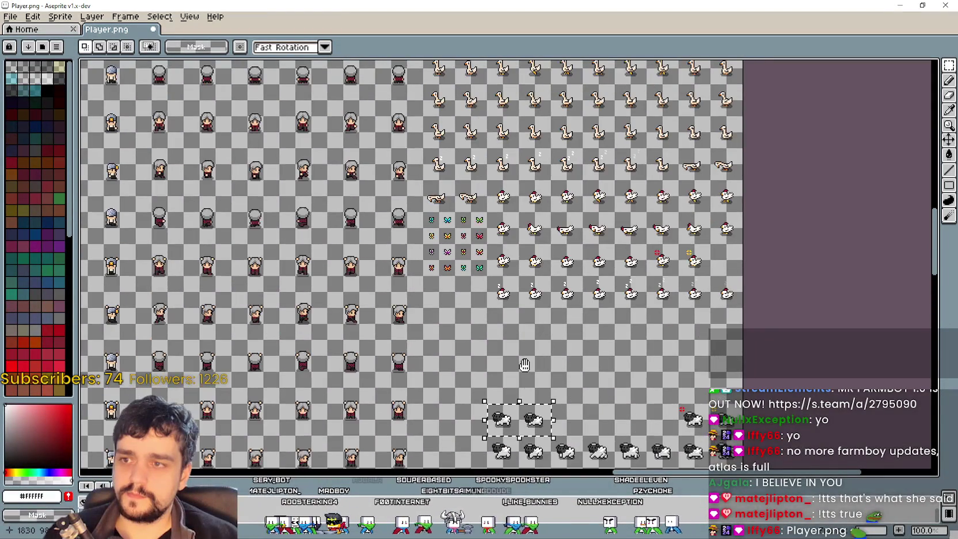
scroll(406, 224, up, 1)
mouse_move(503, 206)
mouse_down()
mouse_move(487, 65)
mouse_move(469, 167)
mouse_up()
scroll(486, 65, down, 1)
scroll(472, 217, up, 1)
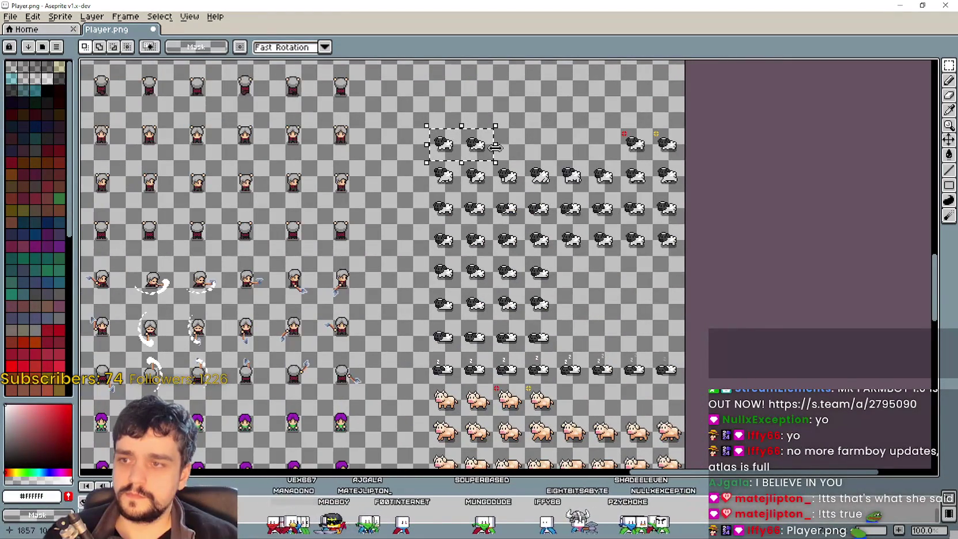
Move the two selected cows up toward the chicken rows
scroll(495, 147, down, 1)
drag(494, 337, 516, 462)
scroll(516, 462, up, 1)
scroll(516, 462, down, 1)
drag(515, 320, 497, 416)
scroll(497, 416, up, 1)
scroll(521, 260, up, 1)
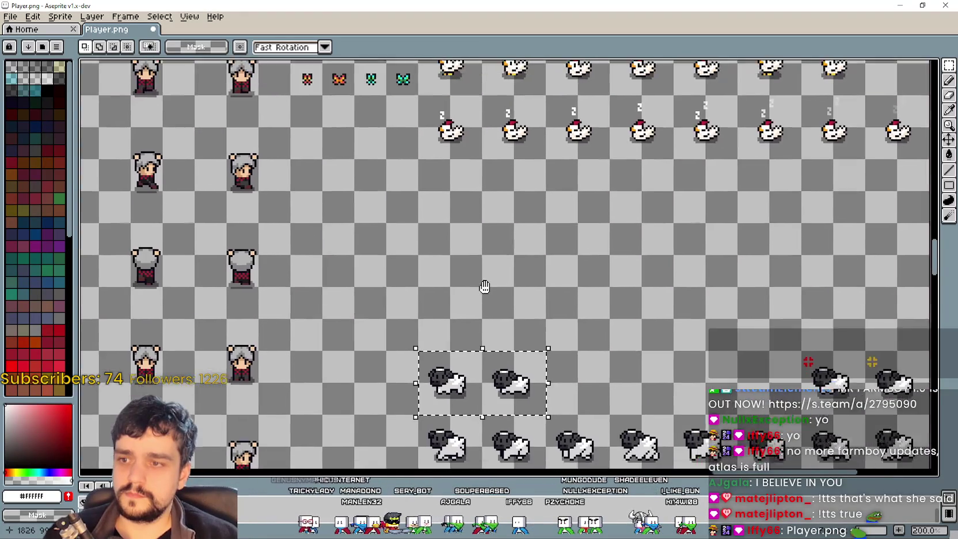
drag(399, 386, 402, 197)
scroll(402, 197, down, 1)
scroll(512, 348, up, 1)
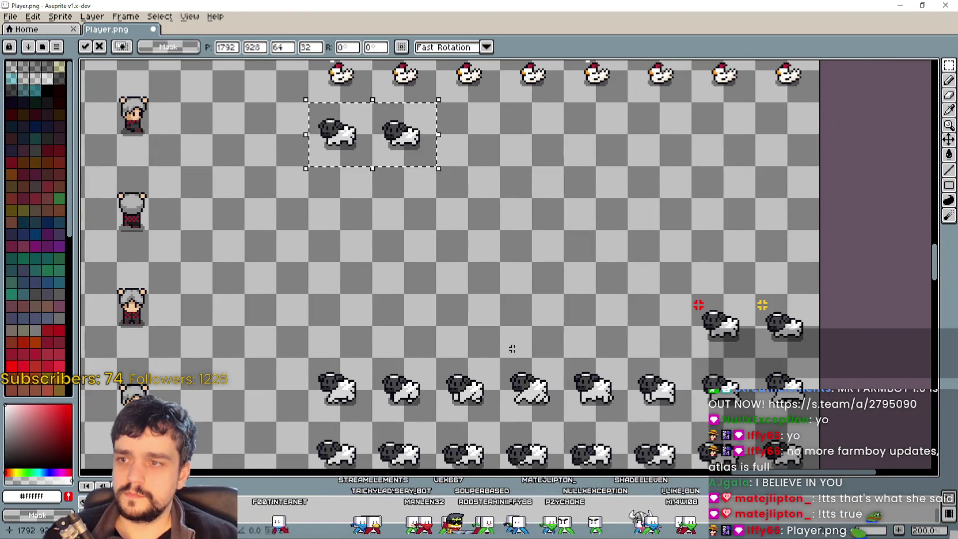
Raise the lower cow row and shift the two loose cows to the left
drag(329, 401, 486, 386)
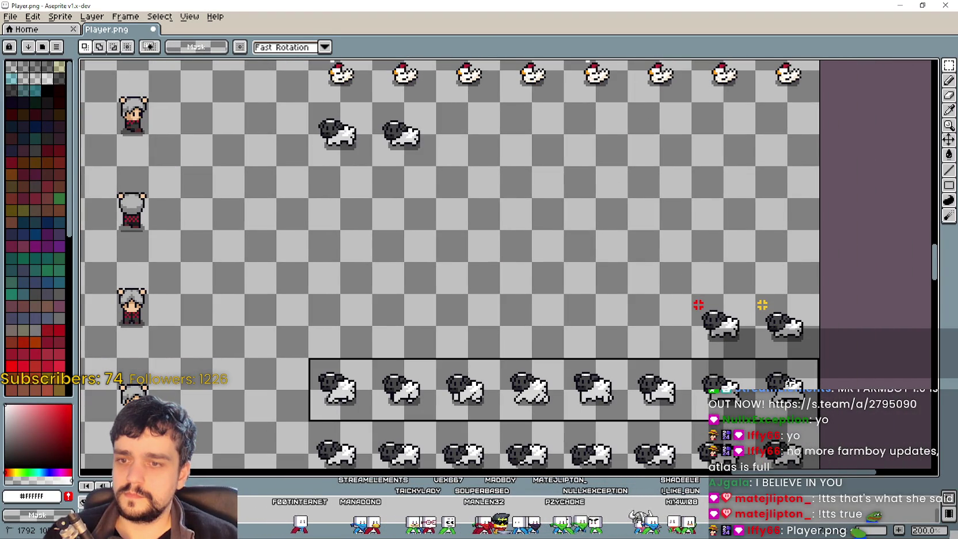
mouse_move(620, 397)
mouse_down()
mouse_move(599, 201)
mouse_move(646, 185)
mouse_move(619, 205)
mouse_up()
drag(463, 320, 569, 328)
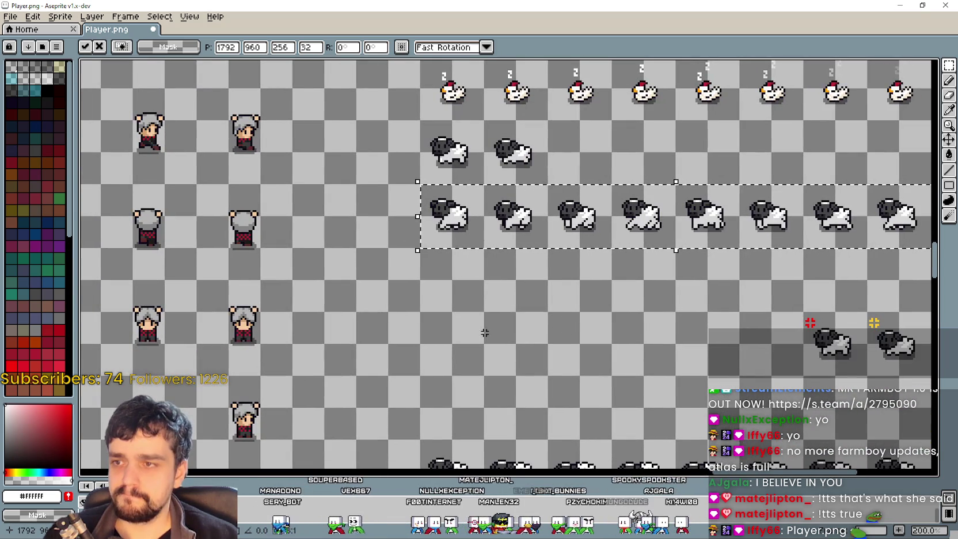
drag(424, 161, 473, 144)
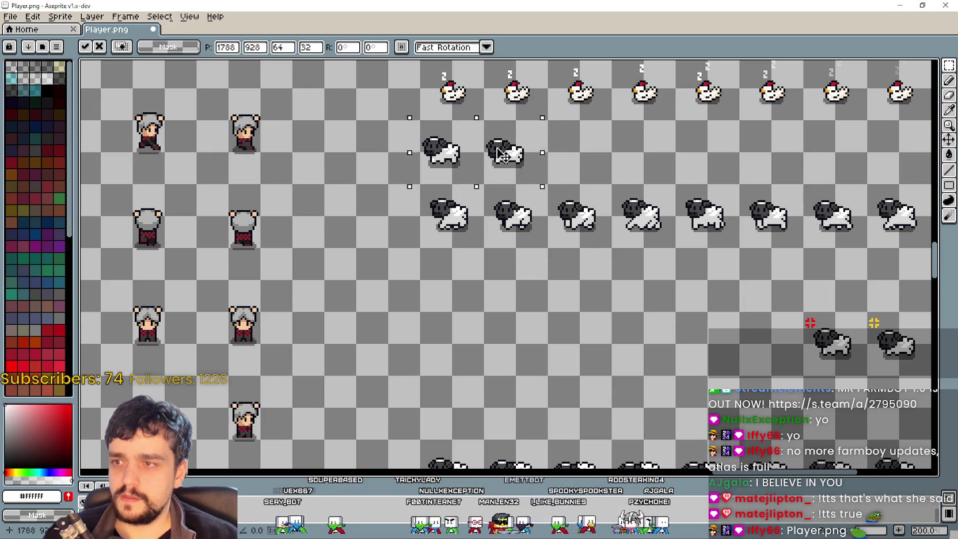
drag(526, 127, 398, 127)
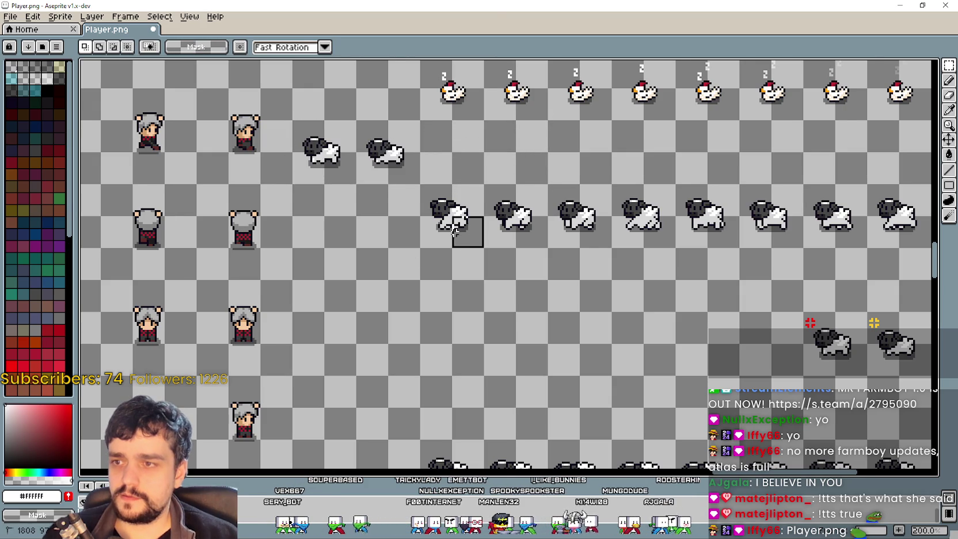
Move the right-hand cow row up one row
drag(448, 182, 870, 211)
drag(369, 235, 863, 185)
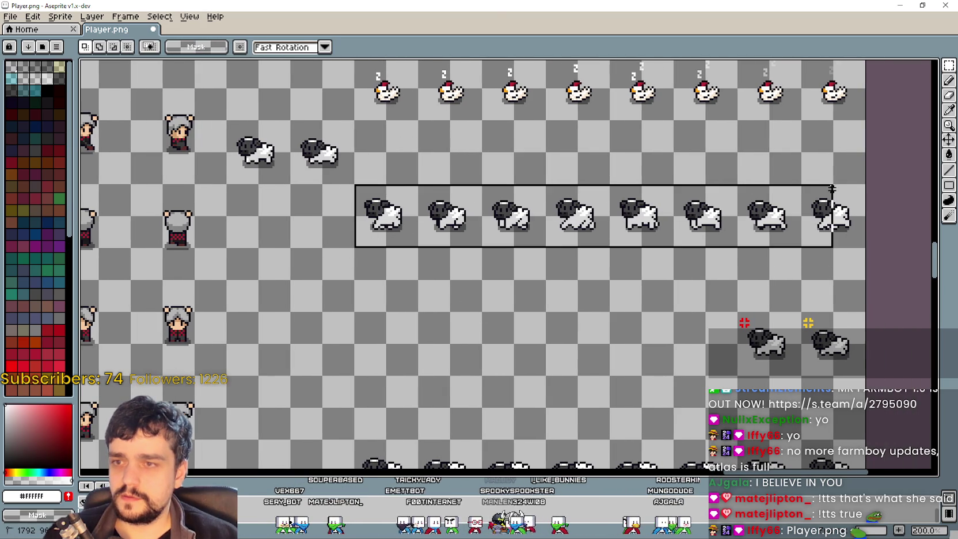
drag(624, 223, 625, 160)
click(518, 221)
Move the selected sheep row up and left into the gap
scroll(518, 221, down, 1)
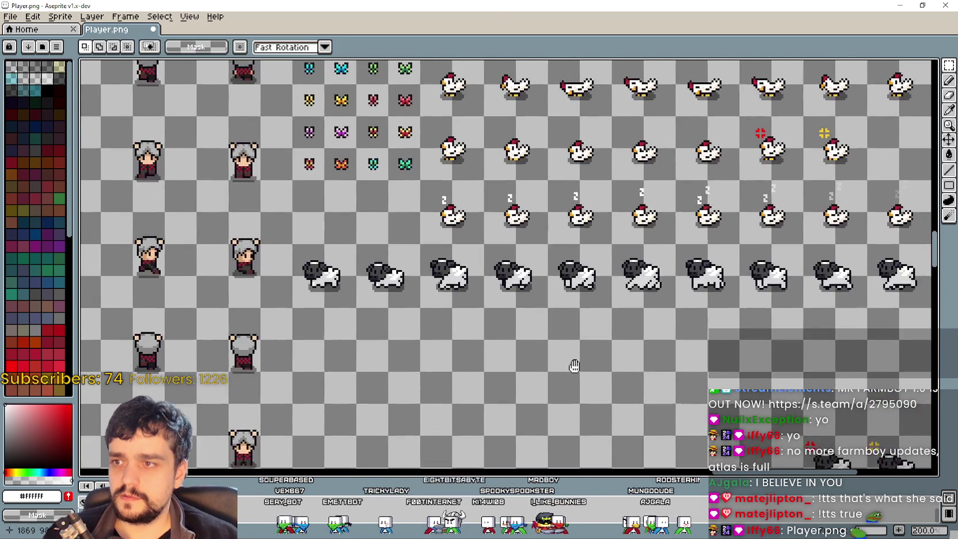
scroll(518, 288, down, 1)
scroll(560, 441, up, 1)
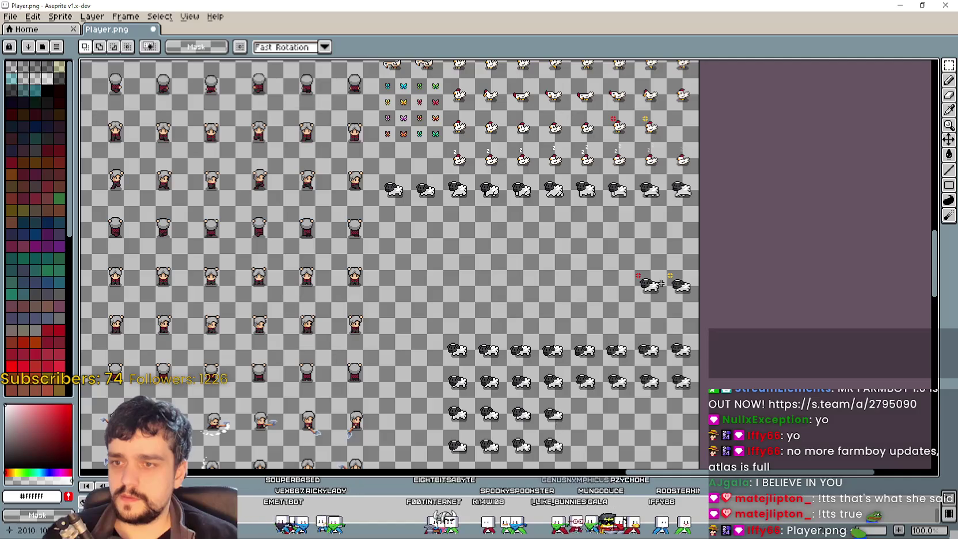
drag(660, 283, 654, 256)
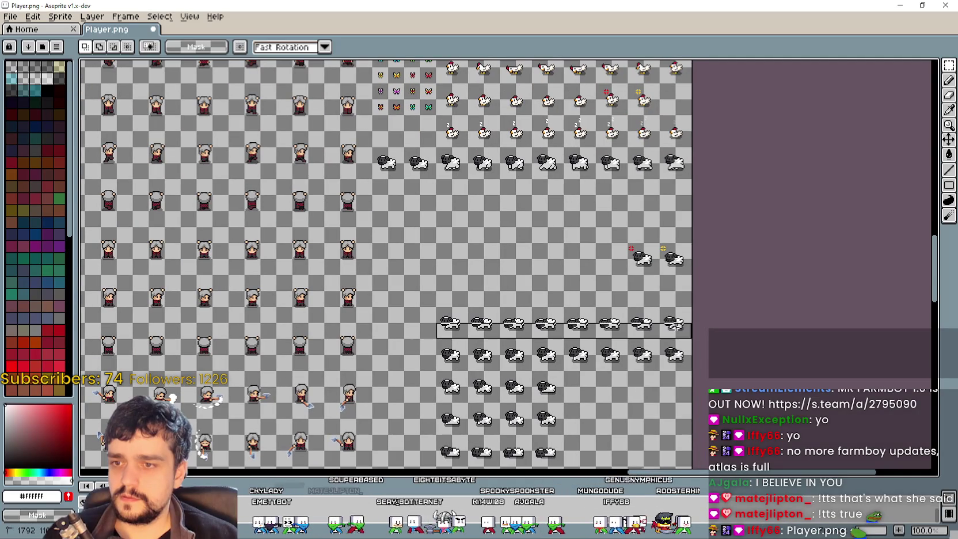
drag(569, 341, 547, 322)
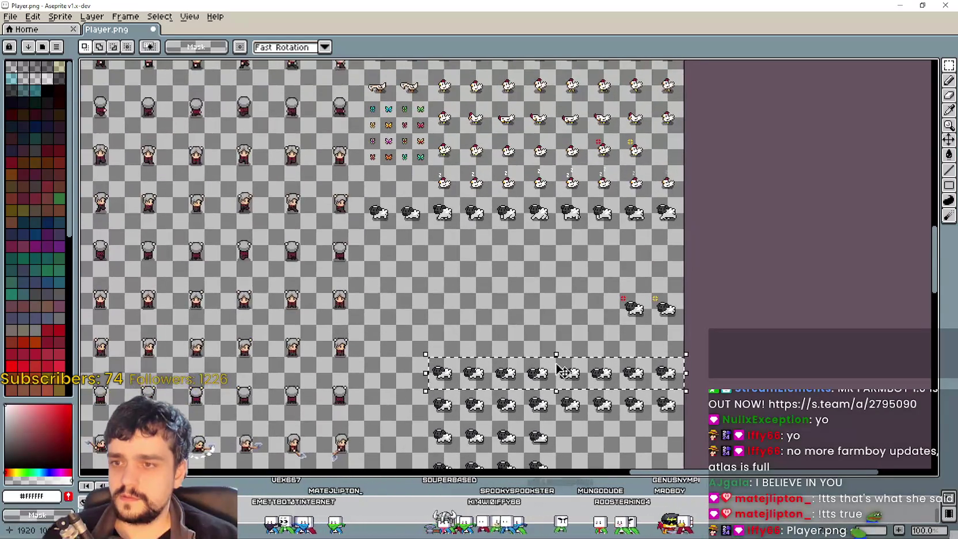
scroll(546, 322, up, 1)
mouse_move(547, 323)
mouse_down()
mouse_move(580, 284)
mouse_move(570, 385)
mouse_move(569, 281)
mouse_up()
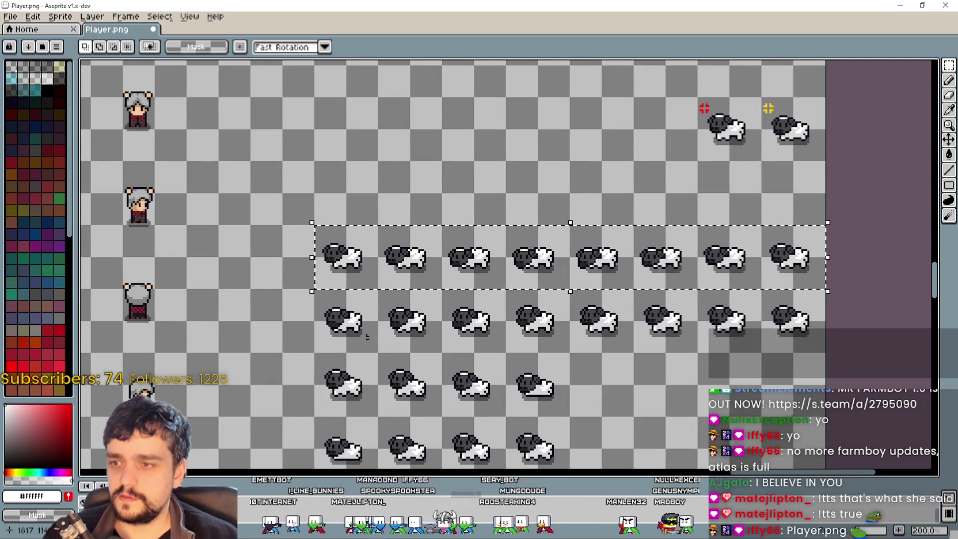
mouse_move(651, 336)
mouse_down()
mouse_move(670, 393)
mouse_move(677, 479)
mouse_up()
drag(637, 416, 509, 158)
Move the upper row of sheep frames up-left and drop it in place
mouse_move(724, 242)
mouse_down()
mouse_move(817, 304)
mouse_move(809, 156)
mouse_up()
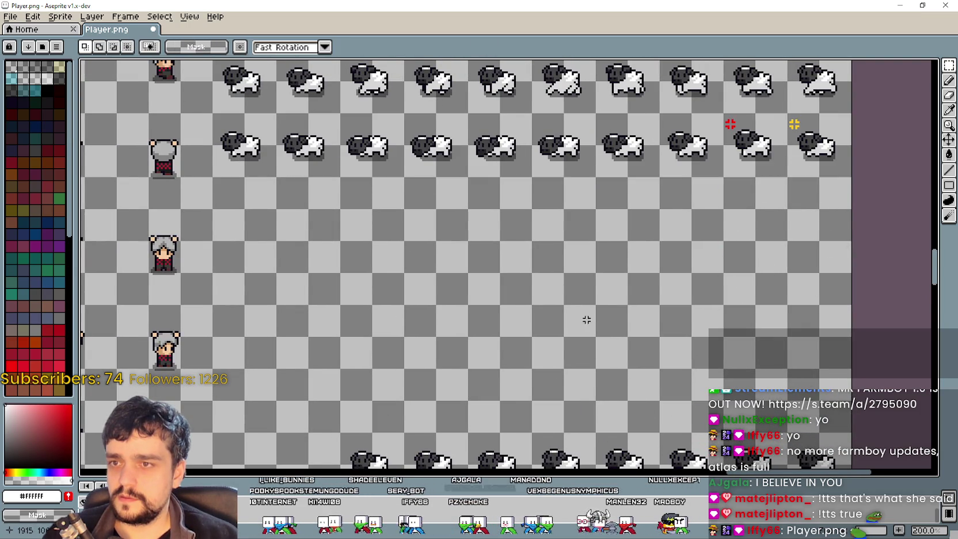
scroll(518, 374, down, 5)
drag(357, 381, 644, 360)
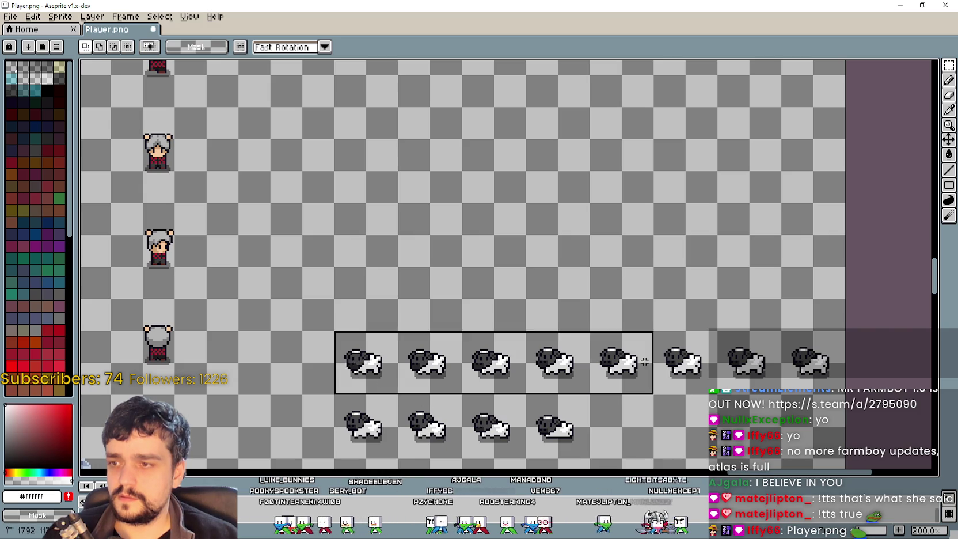
scroll(615, 311, up, 4)
mouse_move(643, 438)
mouse_down()
mouse_move(578, 248)
mouse_move(518, 196)
mouse_up()
click(519, 352)
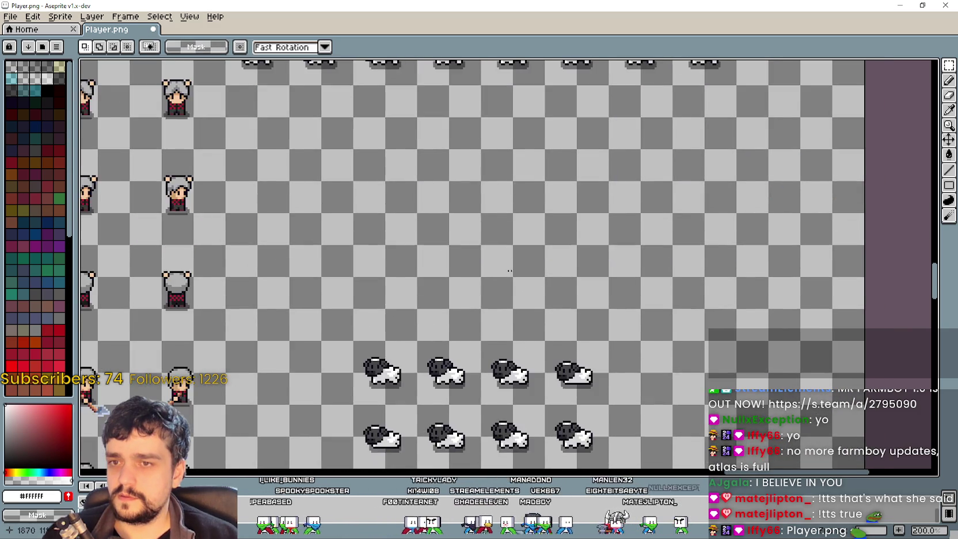
scroll(469, 230, up, 5)
scroll(465, 173, down, 3)
Move the sleeping-sheep row up below the other sheep rows
drag(348, 339, 850, 356)
drag(788, 328, 725, 73)
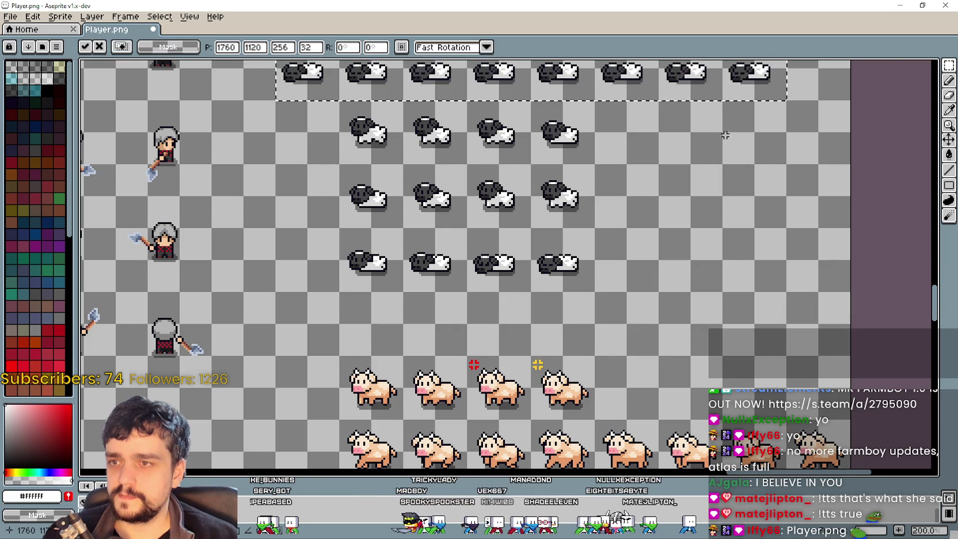
scroll(725, 135, up, 4)
mouse_move(609, 309)
mouse_down()
mouse_move(660, 316)
mouse_move(715, 272)
mouse_move(719, 297)
mouse_move(747, 298)
mouse_move(614, 279)
mouse_move(503, 122)
mouse_move(485, 404)
mouse_move(504, 181)
mouse_up()
scroll(661, 315, up, 1)
key(ctrl+d)
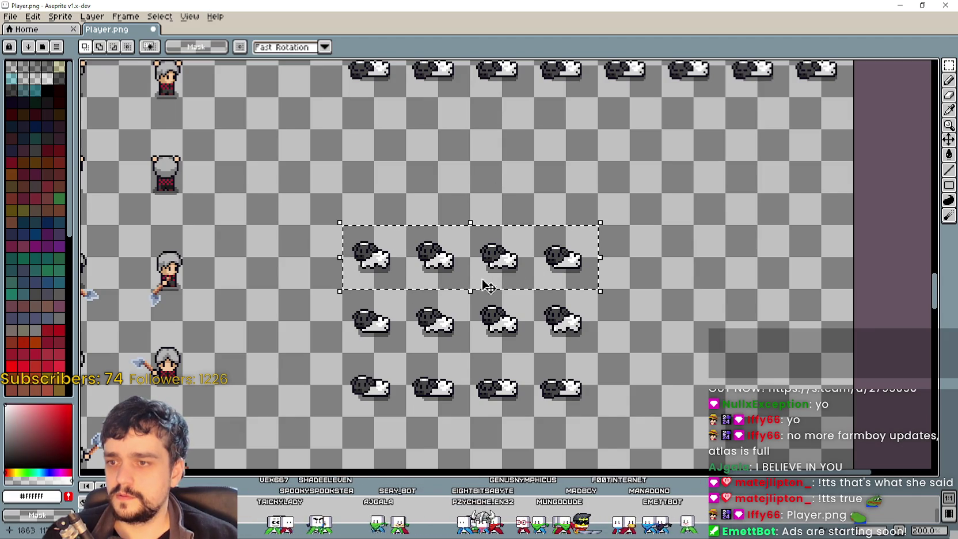
Move the stray sheep frames up onto the sheep row
mouse_move(470, 280)
mouse_down()
mouse_move(453, 198)
mouse_move(469, 425)
mouse_move(346, 174)
mouse_up()
mouse_move(389, 282)
mouse_down()
mouse_move(426, 391)
mouse_move(410, 259)
mouse_up()
scroll(430, 265, down, 3)
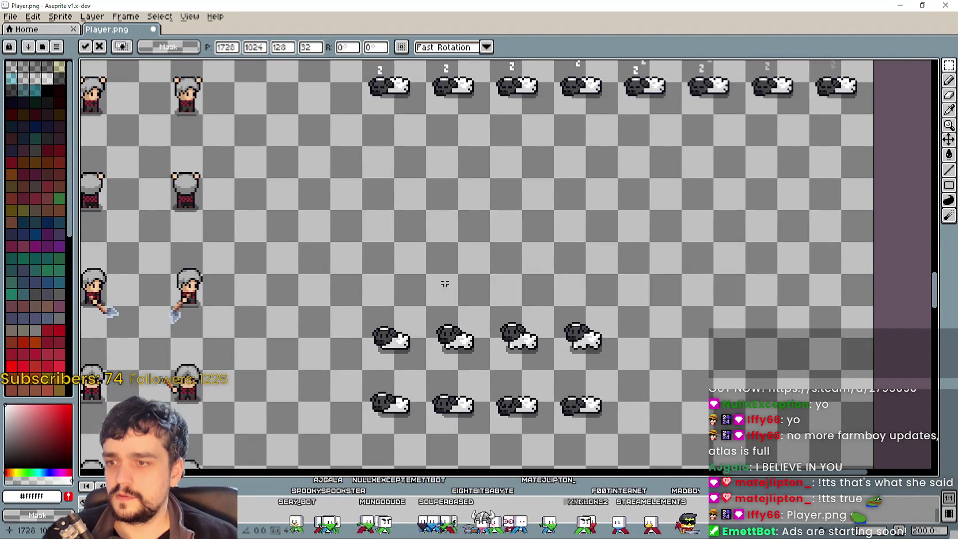
scroll(443, 280, up, 3)
scroll(355, 424, down, 3)
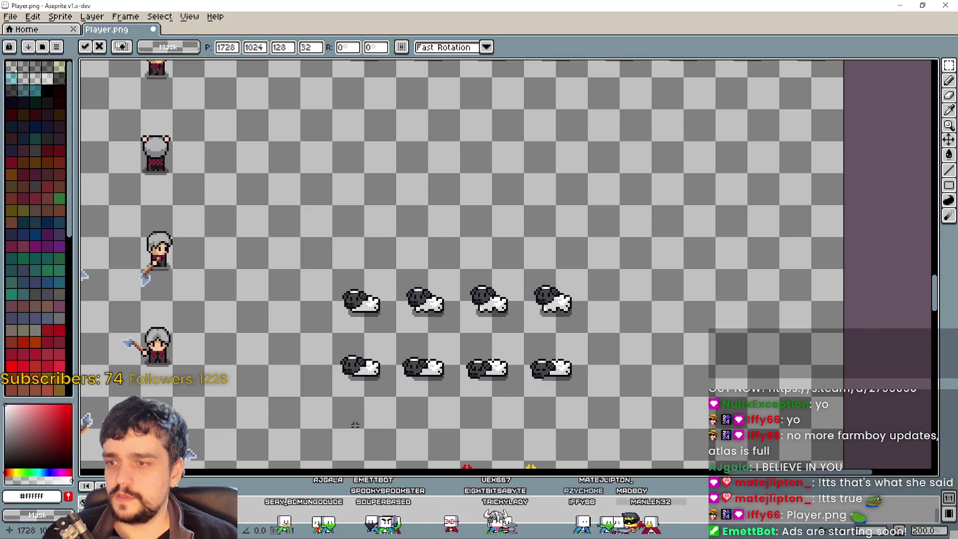
drag(404, 391, 402, 392)
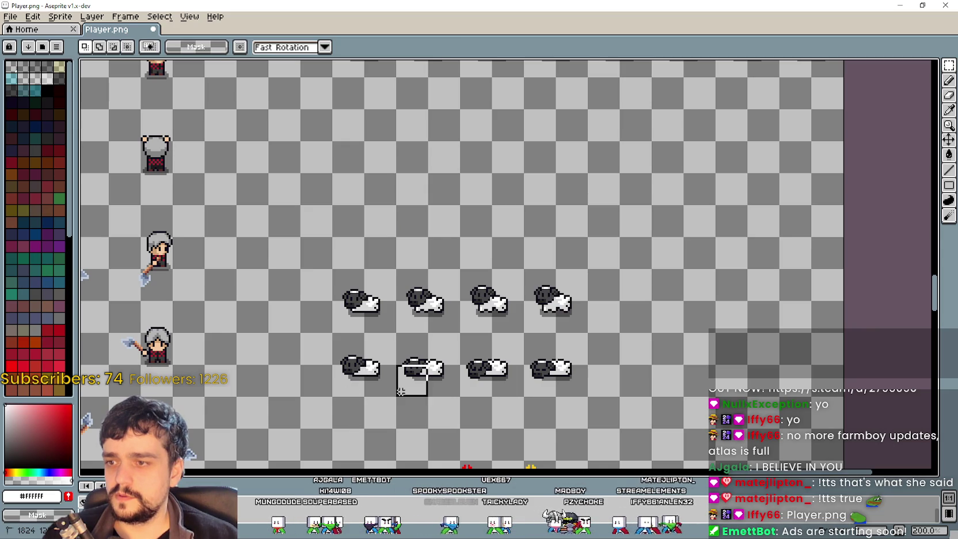
scroll(584, 351, down, 3)
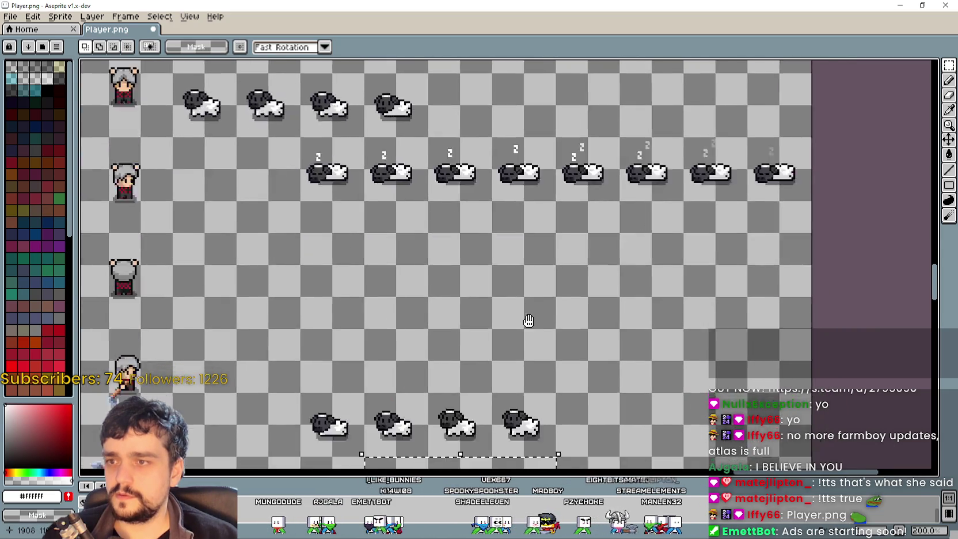
scroll(528, 321, up, 3)
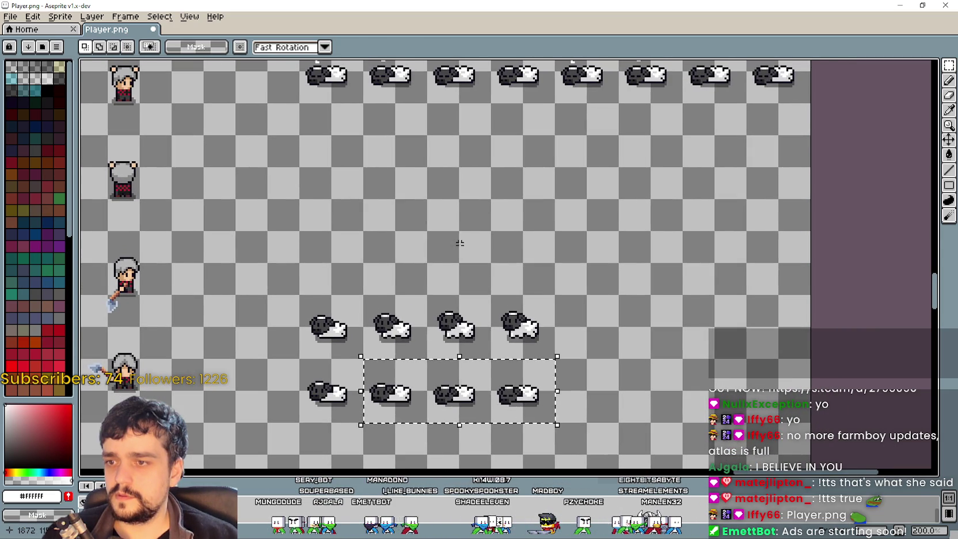
drag(454, 380, 503, 228)
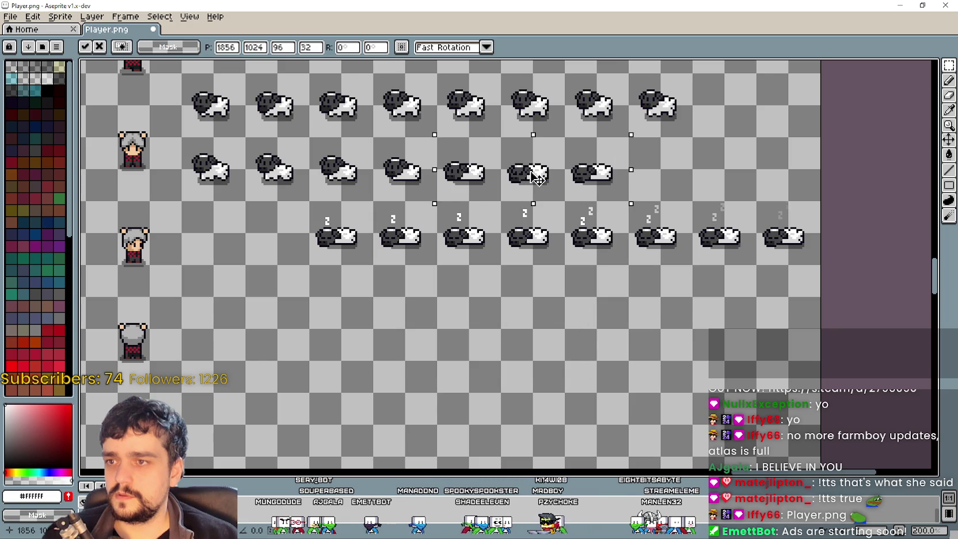
key(Return)
Lift two pig frames from the pig block up beneath the sleeping sheep
drag(487, 344, 539, 443)
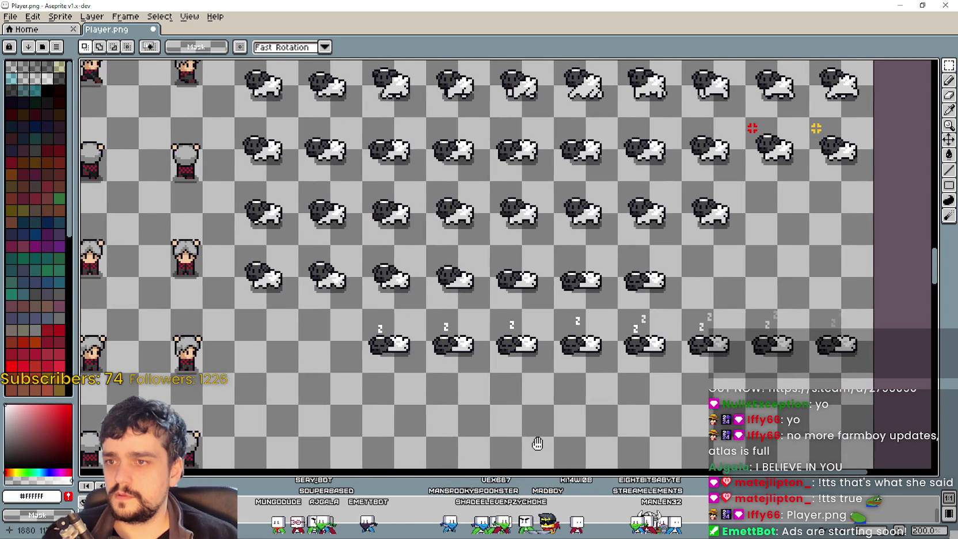
scroll(539, 442, down, 1)
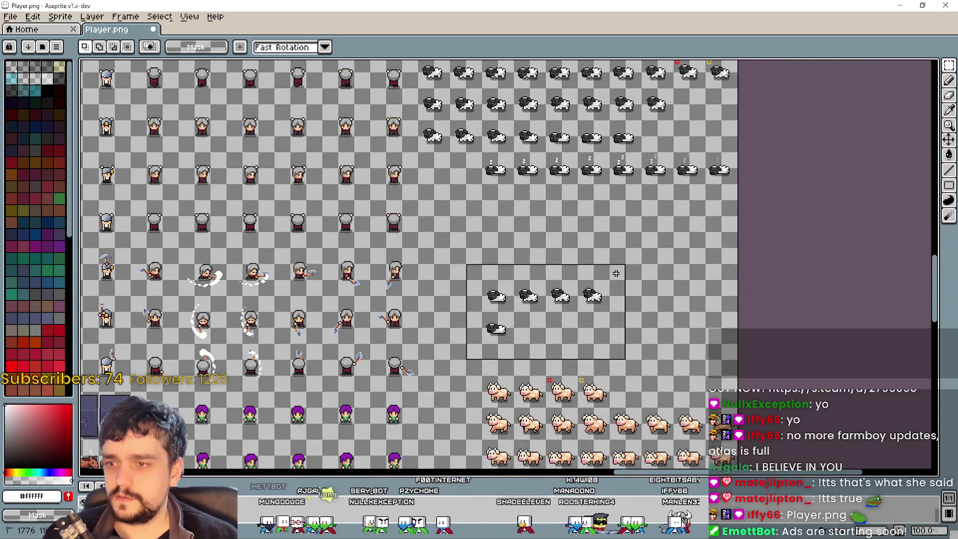
drag(616, 273, 619, 270)
mouse_move(555, 298)
mouse_down()
mouse_move(555, 384)
mouse_move(529, 293)
mouse_move(548, 154)
mouse_move(495, 126)
mouse_up()
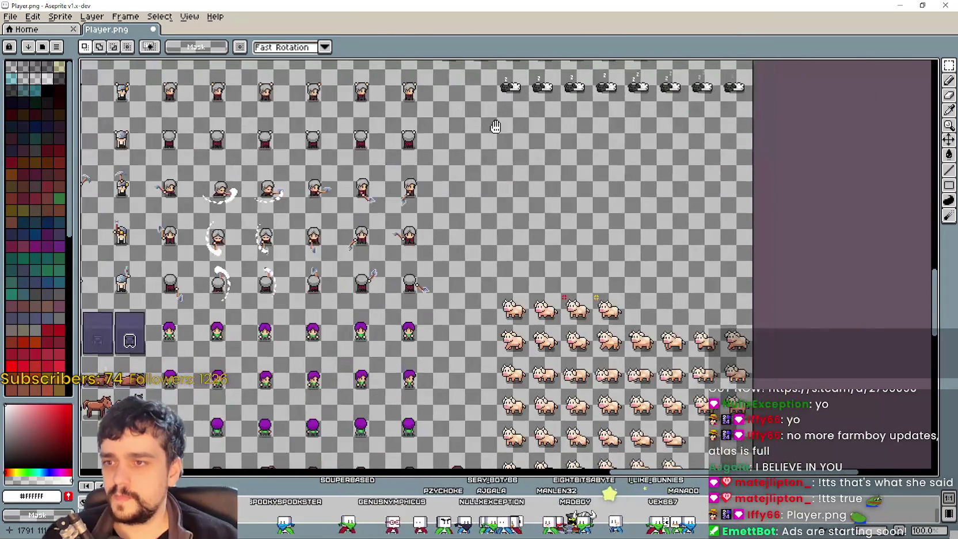
mouse_move(547, 154)
mouse_down()
mouse_move(525, 279)
mouse_move(535, 228)
mouse_up()
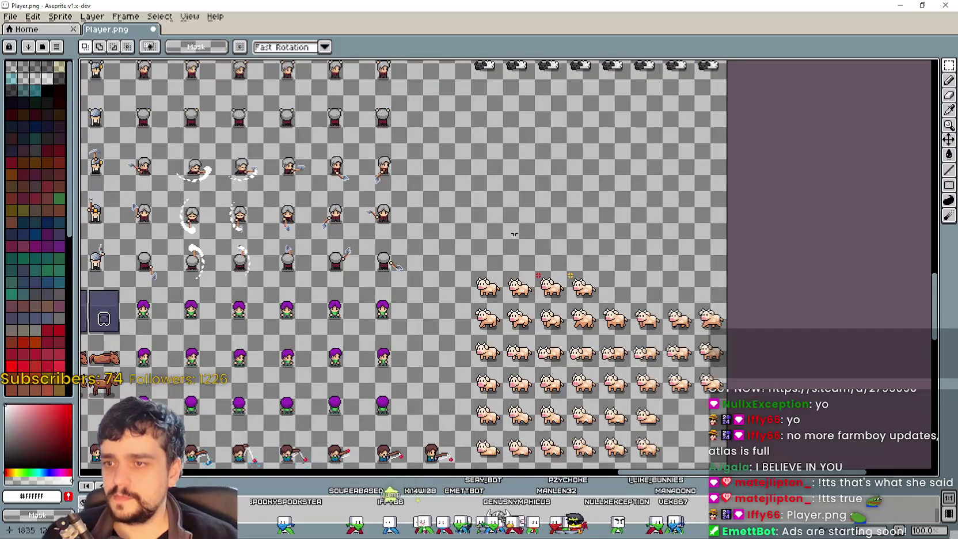
scroll(514, 234, up, 1)
scroll(520, 167, down, 1)
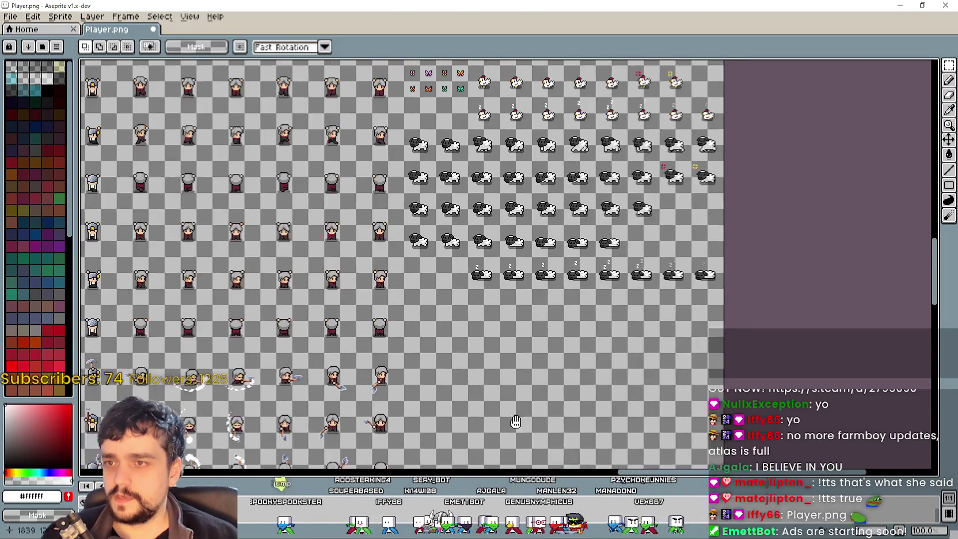
scroll(522, 430, down, 5)
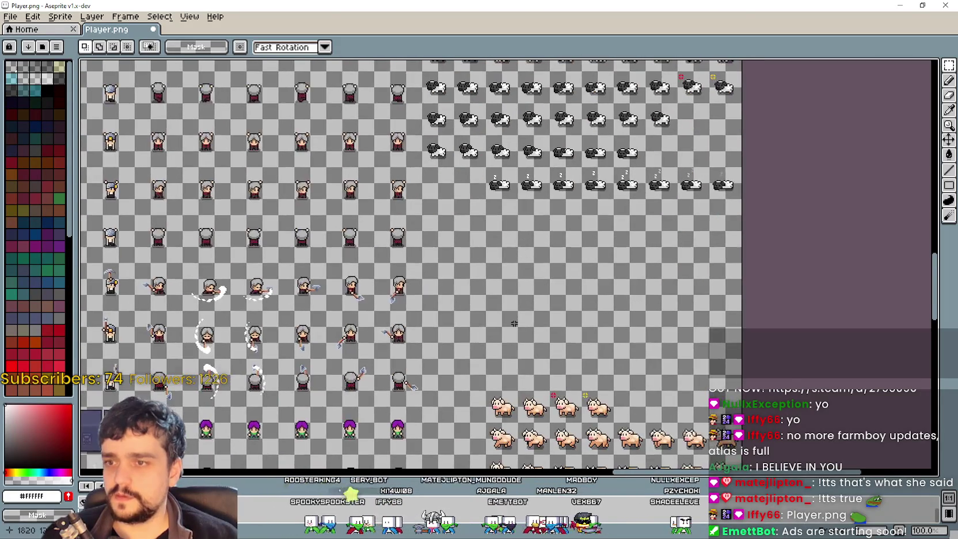
mouse_move(541, 371)
mouse_down()
mouse_move(439, 178)
mouse_move(496, 433)
mouse_move(475, 412)
mouse_move(455, 187)
mouse_up()
click(464, 400)
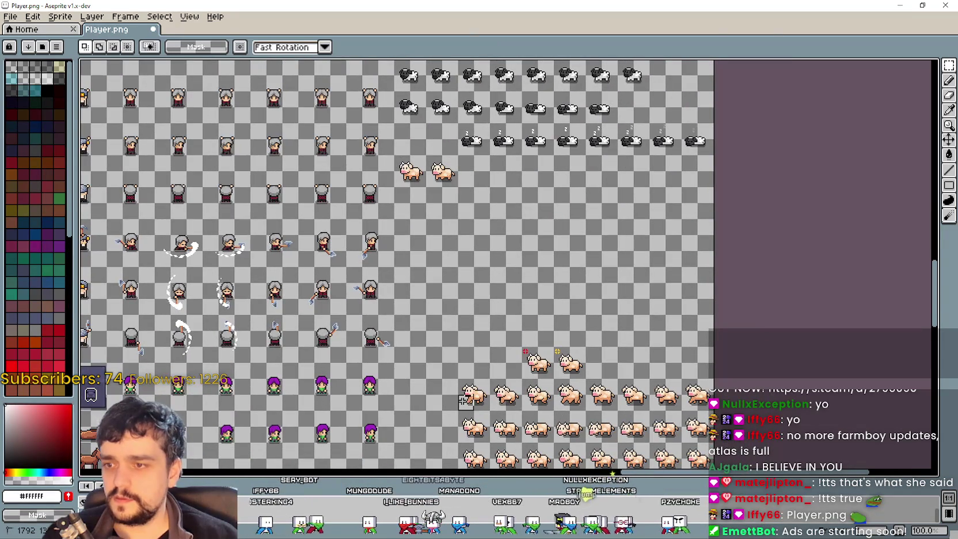
Drag the eight-frame pig row up beside the two pigs under the sheep
drag(706, 387, 691, 167)
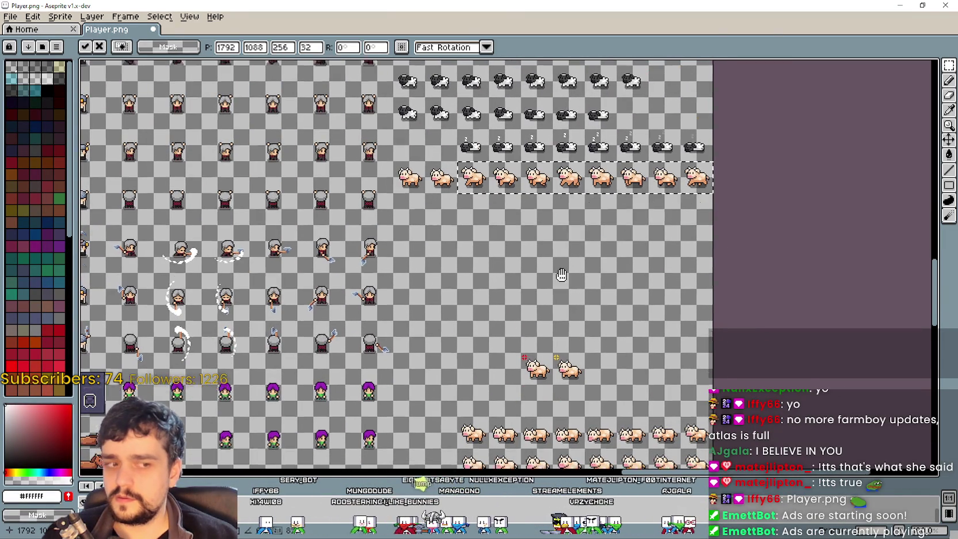
drag(561, 275, 574, 368)
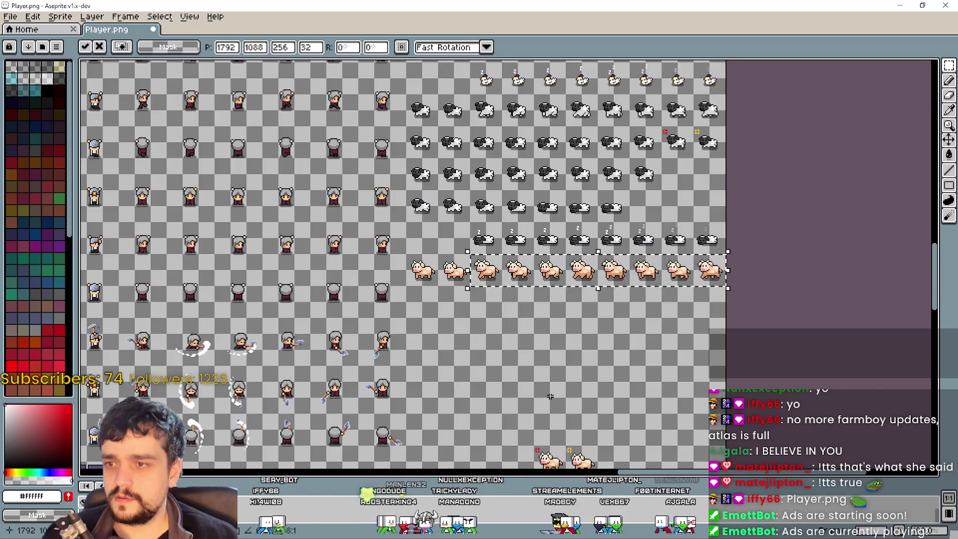
scroll(550, 396, down, 3)
scroll(544, 362, down, 3)
scroll(499, 301, down, 3)
scroll(518, 259, up, 1)
scroll(546, 230, down, 1)
scroll(585, 190, down, 2)
scroll(585, 190, down, 2)
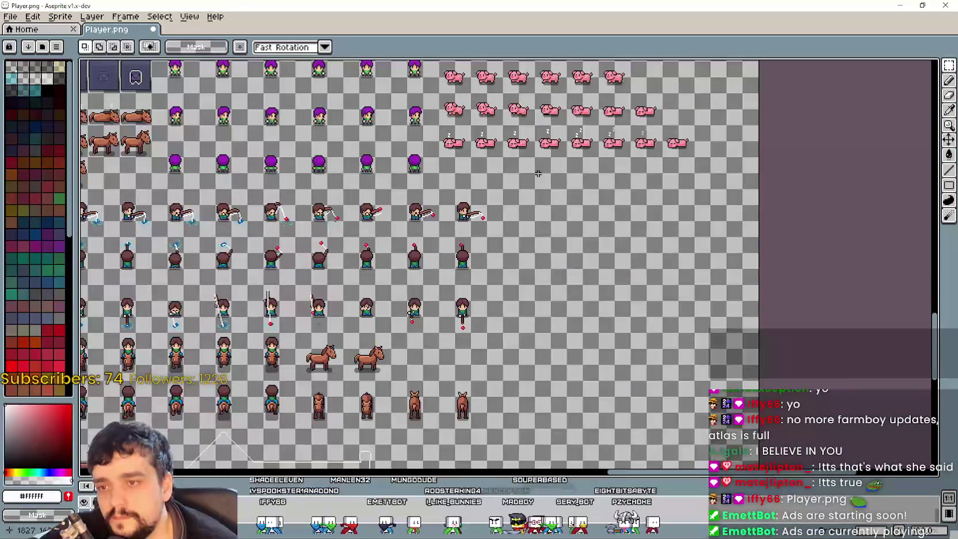
Pan and zoom across the sheet past the horse-and-rider frames and building sprites
drag(535, 174, 590, 201)
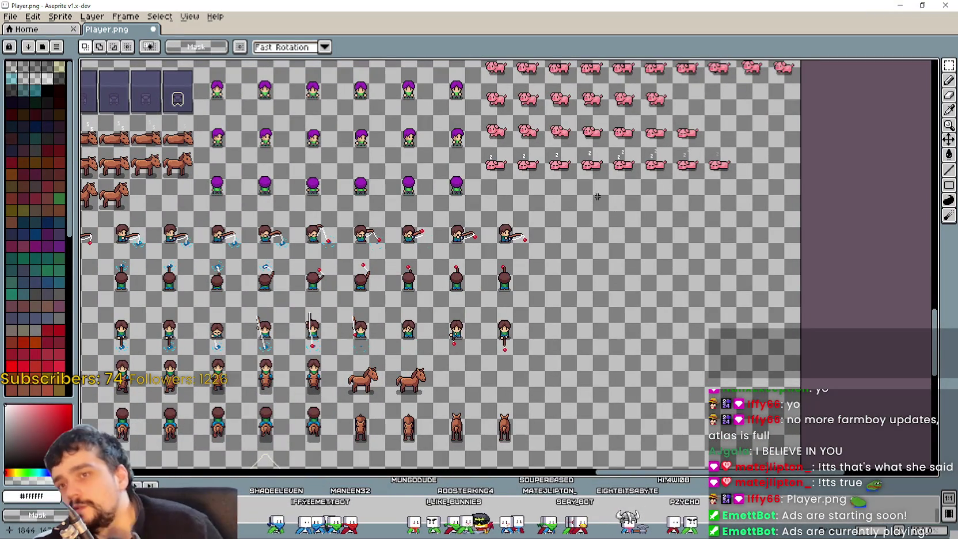
drag(554, 168, 551, 219)
scroll(551, 219, up, 1)
scroll(550, 219, down, 2)
scroll(551, 219, down, 1)
scroll(551, 219, up, 2)
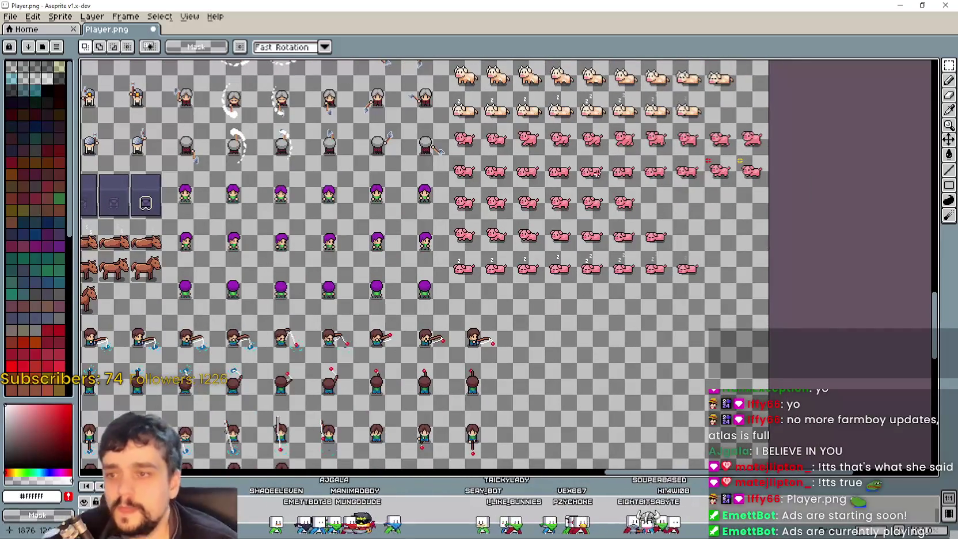
mouse_move(418, 438)
mouse_down()
mouse_move(491, 253)
mouse_move(698, 234)
mouse_up()
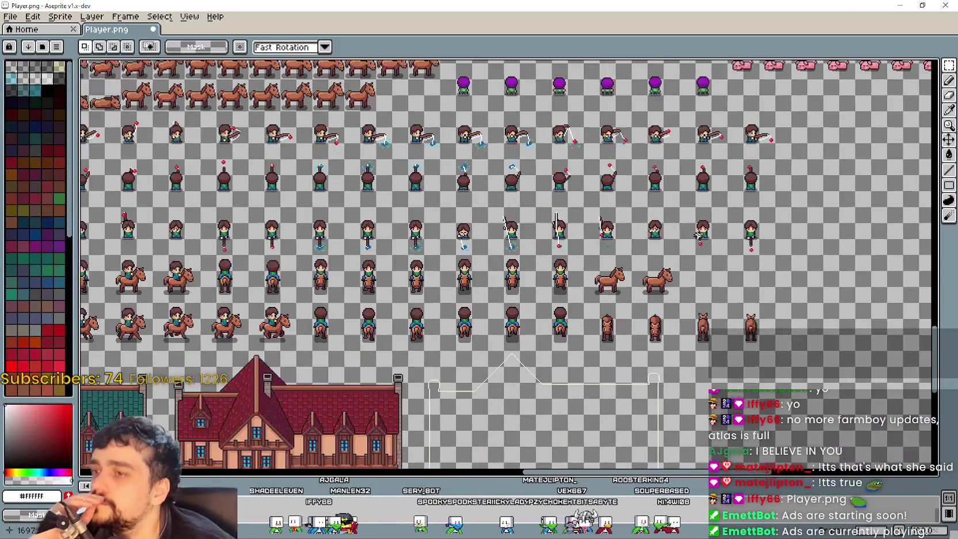
scroll(460, 184, down, 2)
scroll(312, 188, up, 2)
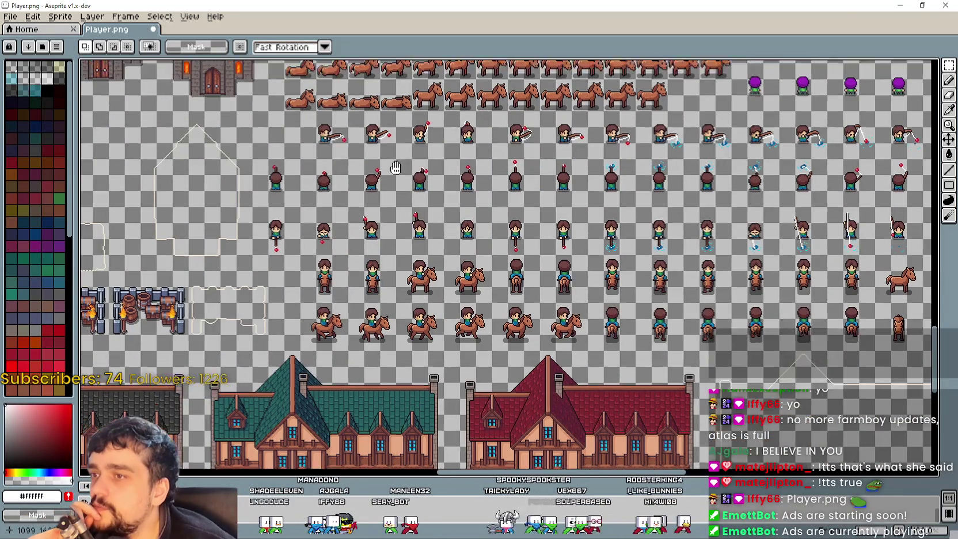
scroll(564, 256, down, 1)
scroll(564, 257, down, 1)
mouse_move(515, 232)
mouse_down()
mouse_move(687, 286)
mouse_move(653, 345)
mouse_up()
scroll(662, 259, down, 2)
scroll(657, 217, up, 2)
mouse_move(658, 217)
mouse_down()
mouse_move(657, 175)
mouse_move(633, 132)
mouse_up()
scroll(633, 132, up, 1)
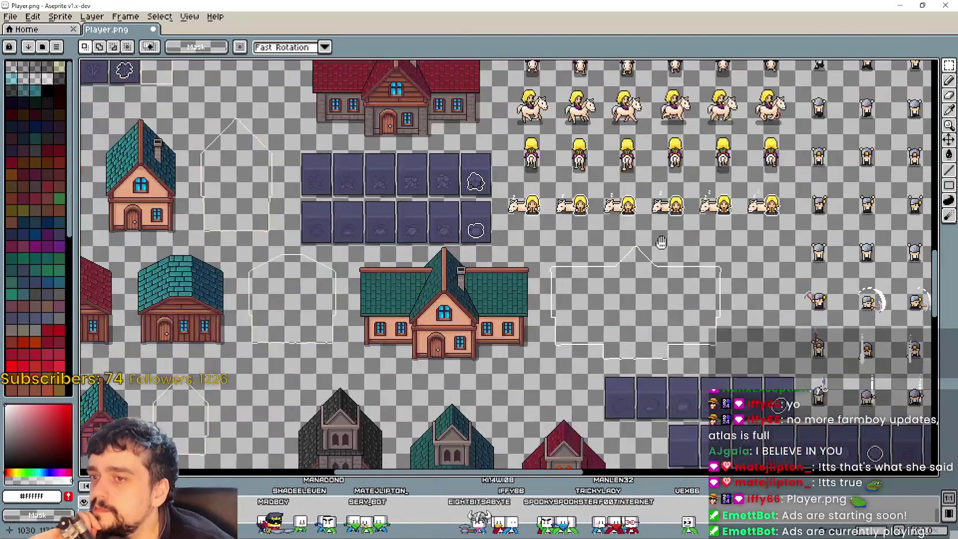
drag(525, 131, 535, 116)
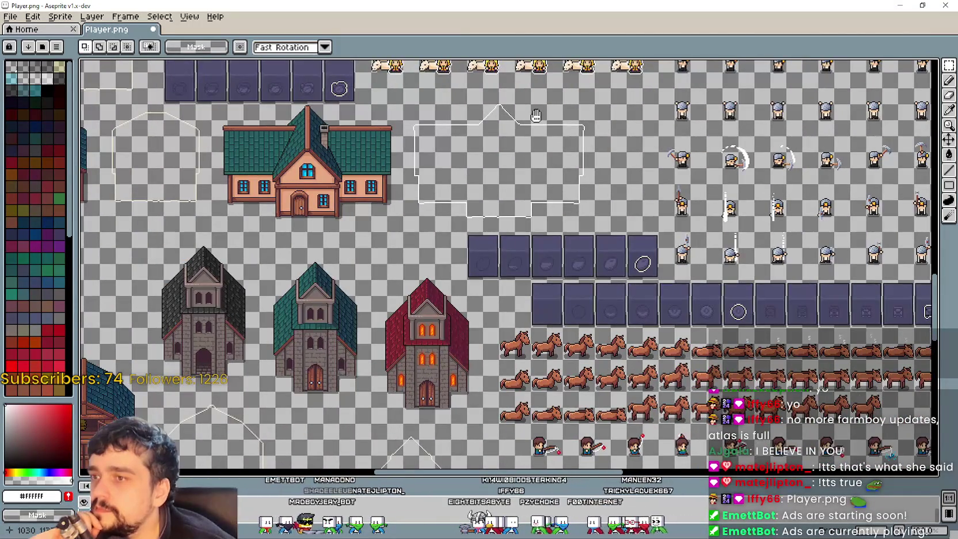
scroll(535, 115, down, 2)
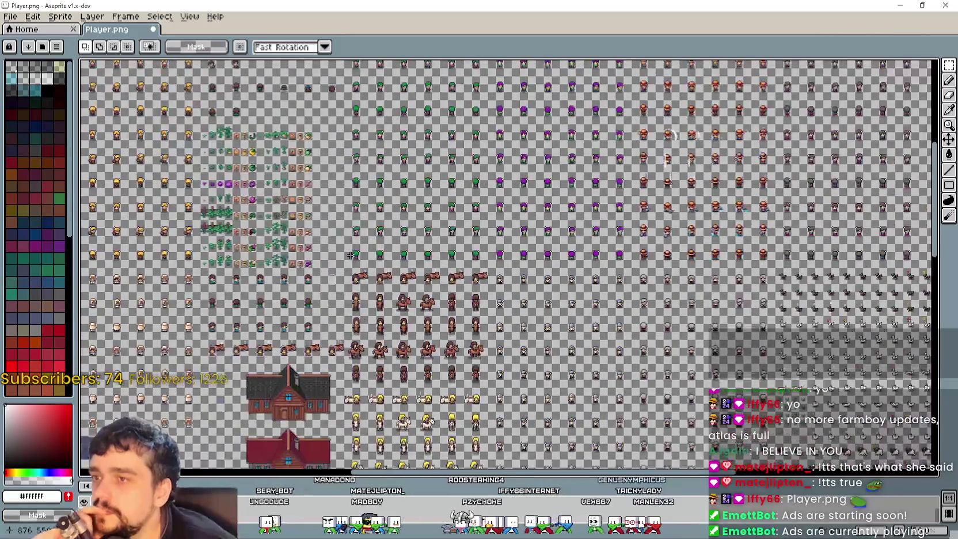
scroll(350, 255, down, 1)
scroll(345, 230, down, 1)
scroll(332, 176, up, 2)
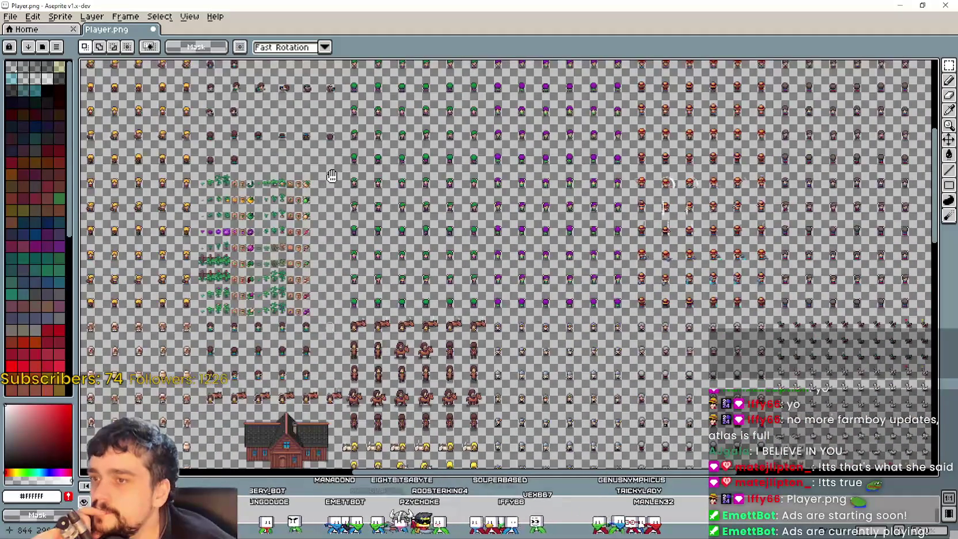
scroll(332, 175, down, 1)
scroll(440, 182, up, 2)
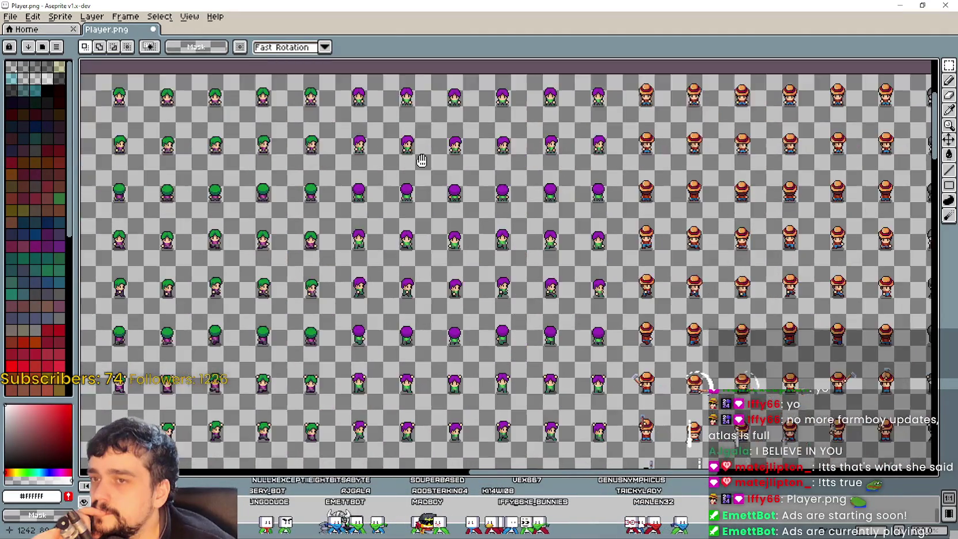
scroll(437, 181, down, 2)
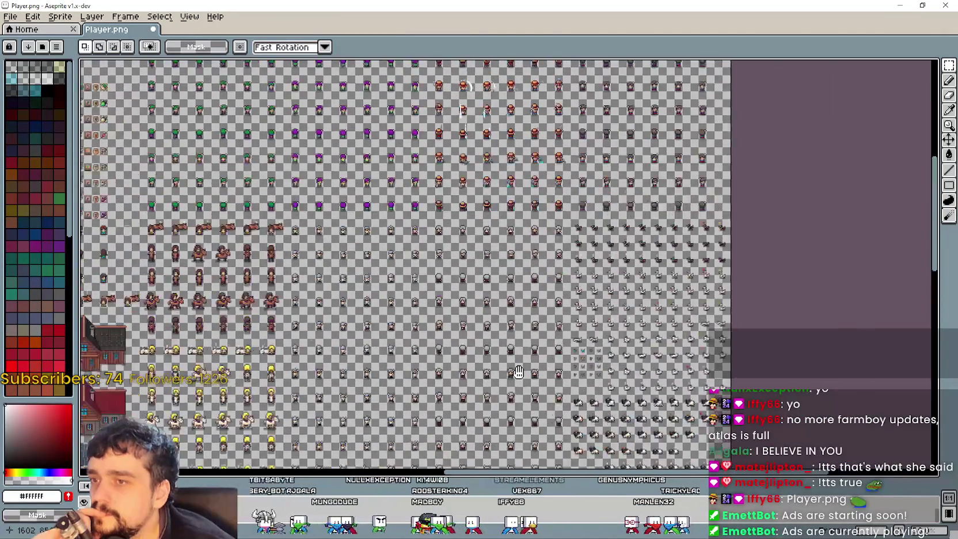
Survey the lower and upper character rows to locate the purple-haired frames
mouse_move(518, 247)
mouse_down()
mouse_move(551, 344)
mouse_move(530, 276)
mouse_up()
scroll(551, 344, up, 1)
drag(529, 328, 504, 230)
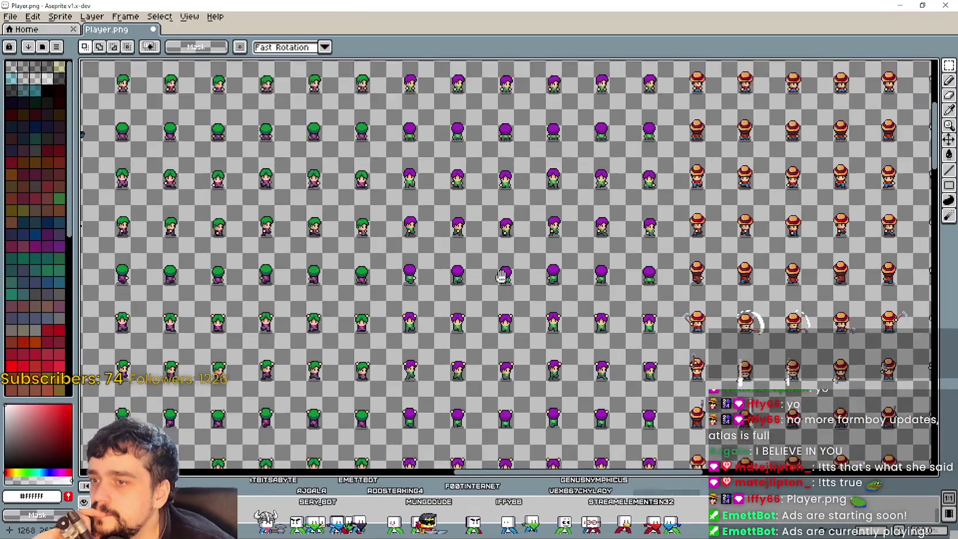
mouse_move(556, 286)
mouse_down()
mouse_move(399, 166)
mouse_move(630, 413)
mouse_up()
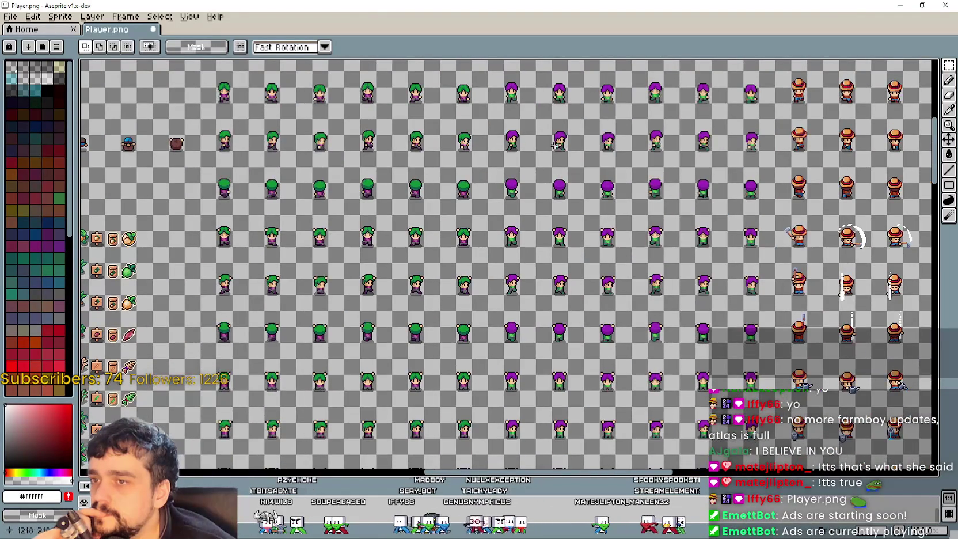
drag(557, 143, 553, 264)
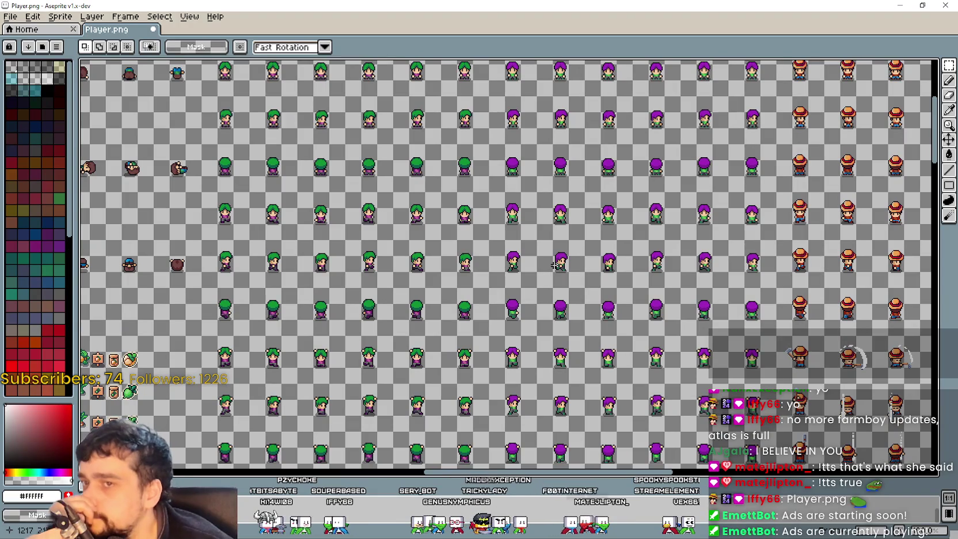
mouse_move(555, 265)
mouse_down()
mouse_move(504, 230)
mouse_move(497, 249)
mouse_up()
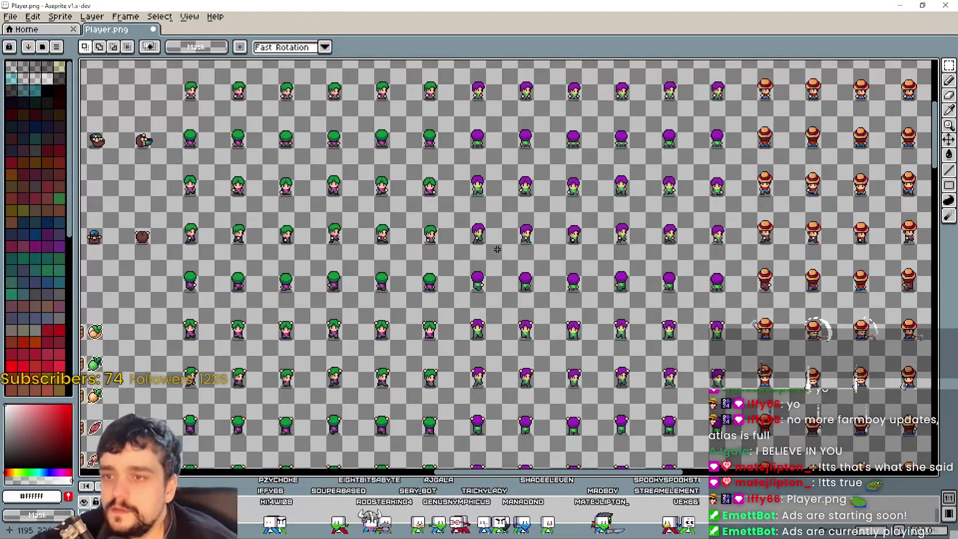
scroll(486, 254, down, 2)
scroll(584, 172, down, 1)
scroll(518, 322, up, 2)
scroll(453, 235, up, 2)
scroll(417, 131, down, 3)
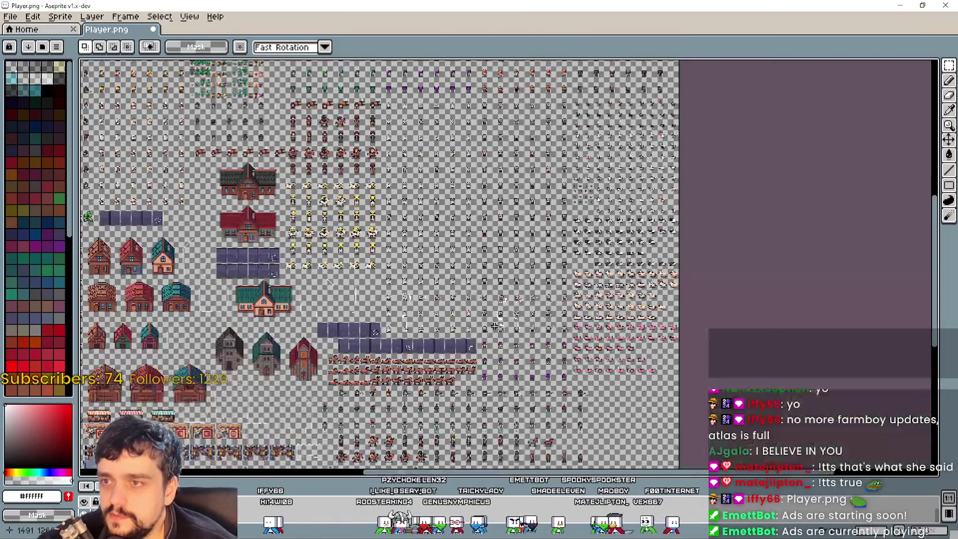
scroll(417, 131, down, 2)
scroll(494, 178, up, 4)
Marquee-select the row of five purple-haired character frames
drag(493, 178, 472, 206)
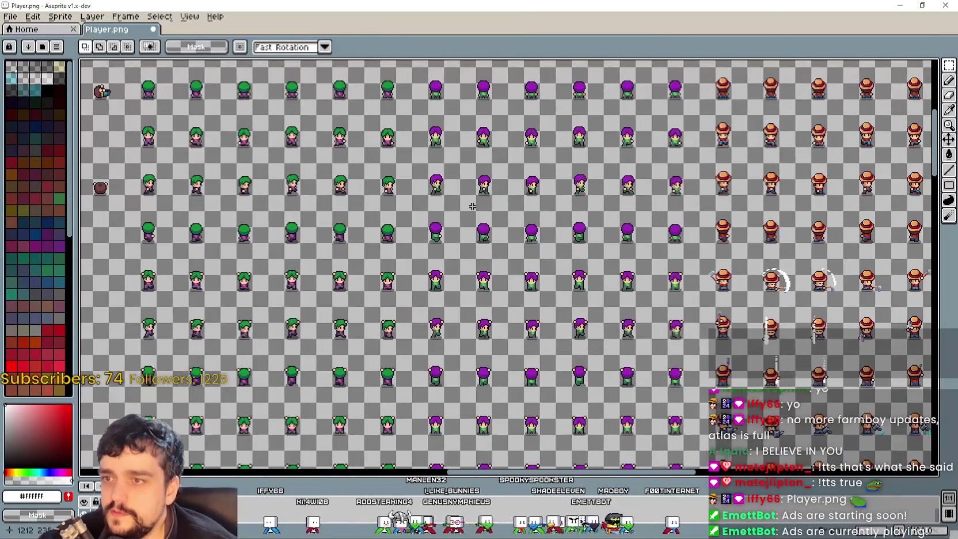
scroll(471, 200, up, 2)
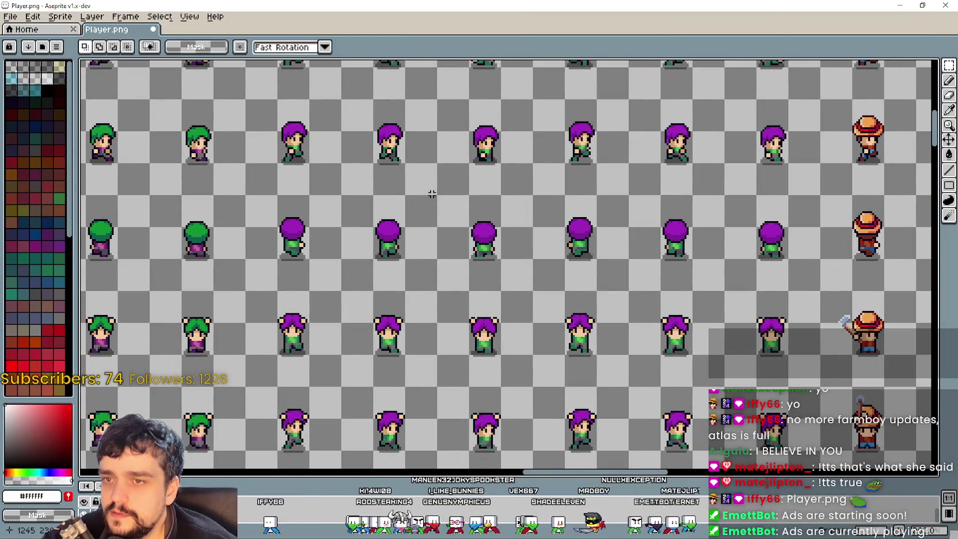
scroll(294, 137, down, 2)
scroll(304, 152, up, 2)
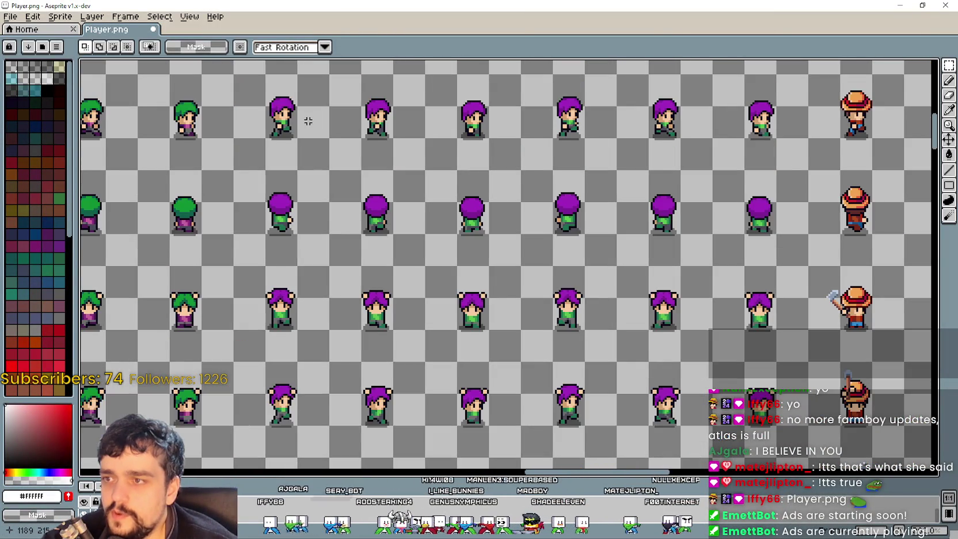
mouse_move(281, 185)
mouse_down()
mouse_move(391, 230)
mouse_move(686, 234)
mouse_move(724, 256)
mouse_move(590, 88)
mouse_up()
scroll(717, 253, down, 4)
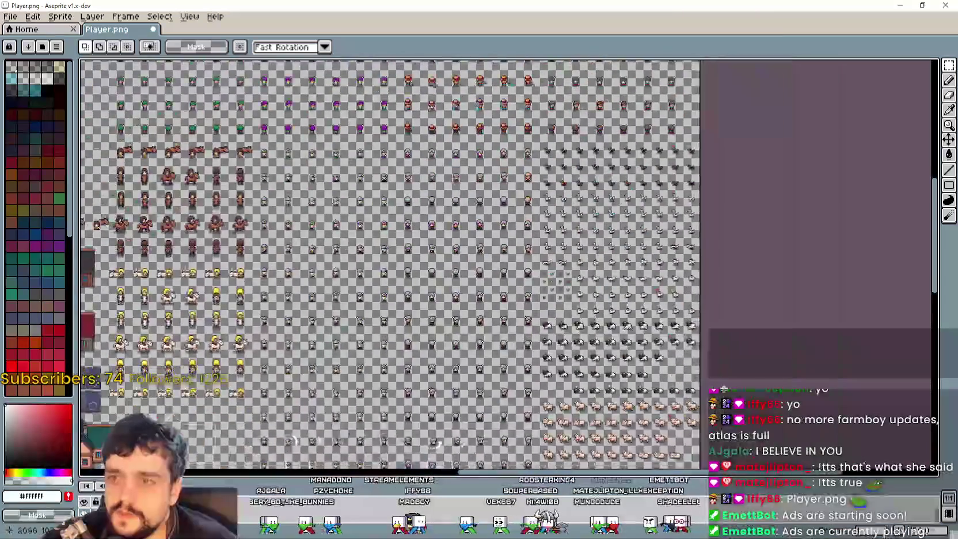
scroll(516, 196, up, 1)
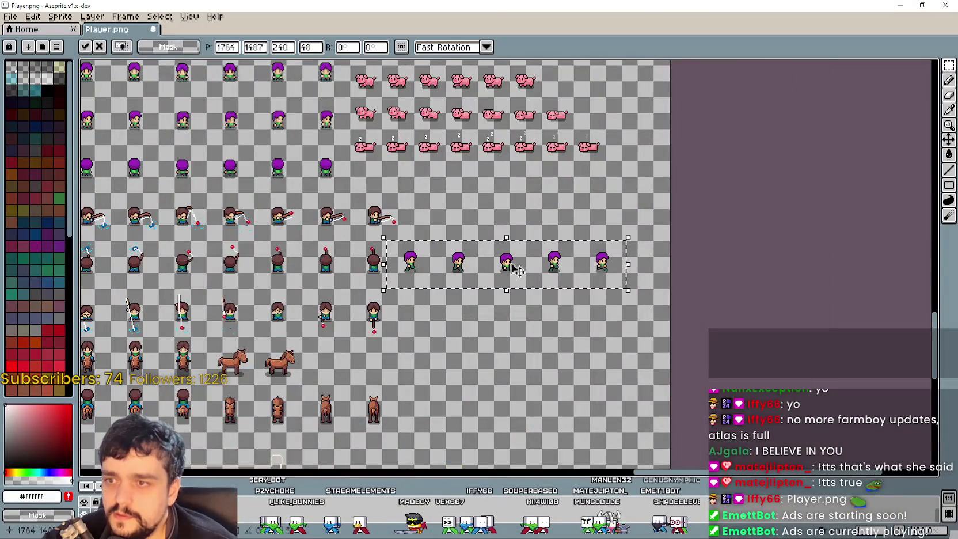
Drag the five purple-haired frames below the pig rows and commit the move
scroll(517, 270, up, 1)
mouse_move(516, 269)
mouse_down()
mouse_move(660, 296)
mouse_move(620, 239)
mouse_move(602, 322)
mouse_move(581, 245)
mouse_move(612, 332)
mouse_up()
scroll(611, 332, down, 1)
scroll(438, 160, down, 4)
scroll(512, 109, down, 1)
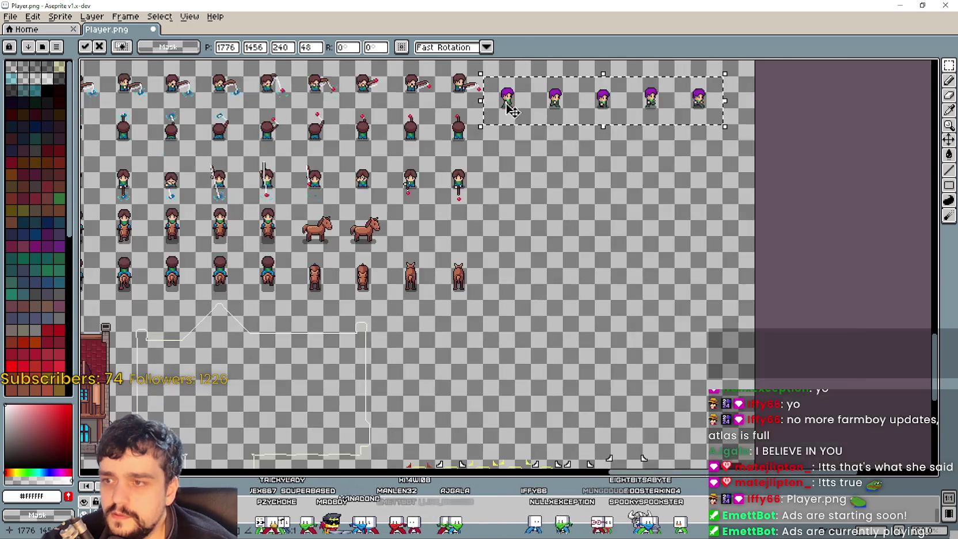
scroll(541, 190, up, 3)
mouse_move(567, 258)
mouse_down()
mouse_move(551, 307)
mouse_move(558, 210)
mouse_up()
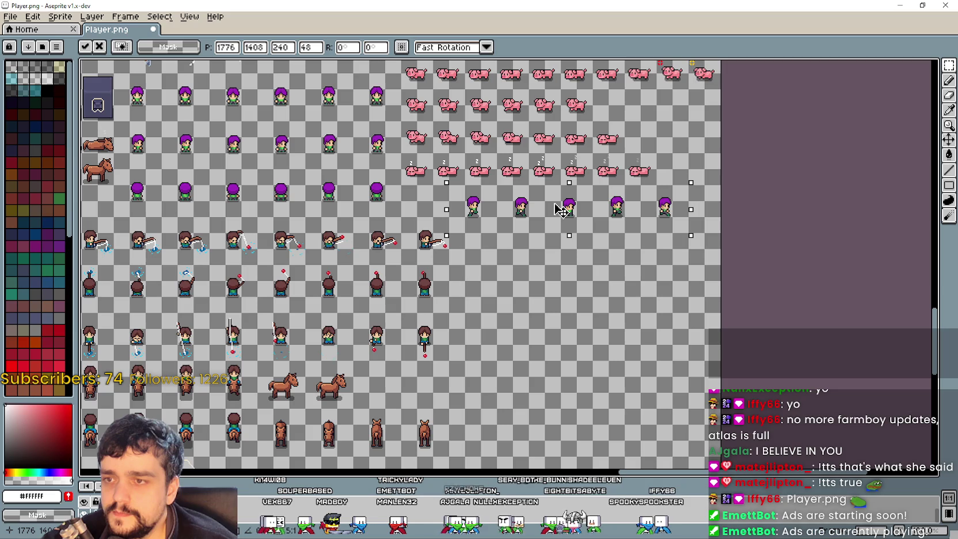
key(Return)
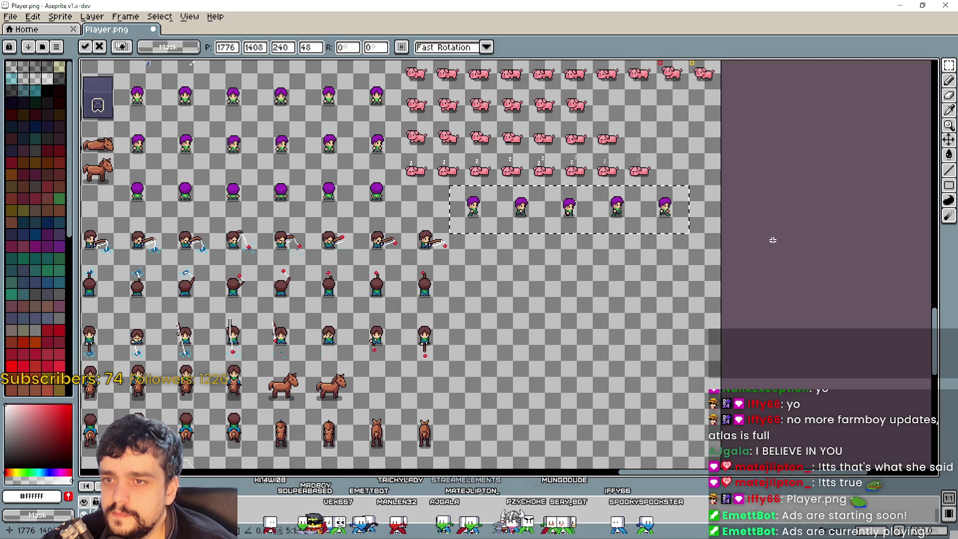
Review the relocated row beside the pigs and deselect it
scroll(789, 193, down, 1)
scroll(625, 123, up, 3)
scroll(625, 122, down, 3)
scroll(625, 123, up, 1)
scroll(626, 123, down, 1)
drag(625, 123, 630, 406)
scroll(631, 410, up, 1)
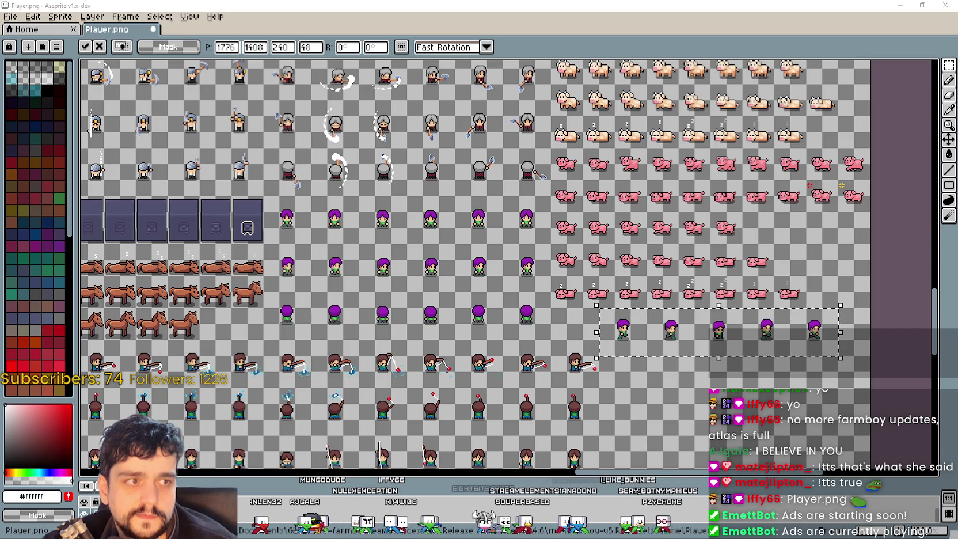
drag(680, 372, 592, 283)
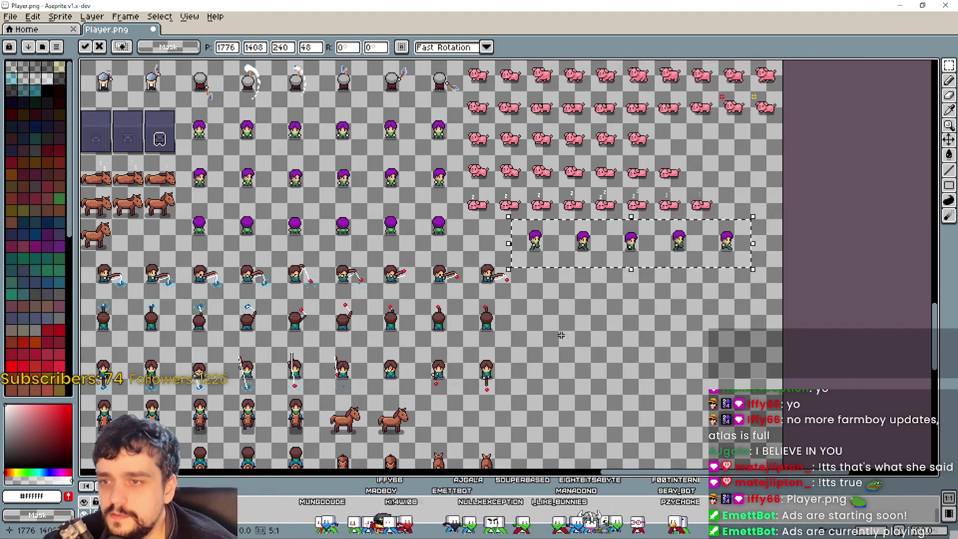
click(552, 312)
scroll(552, 312, down, 3)
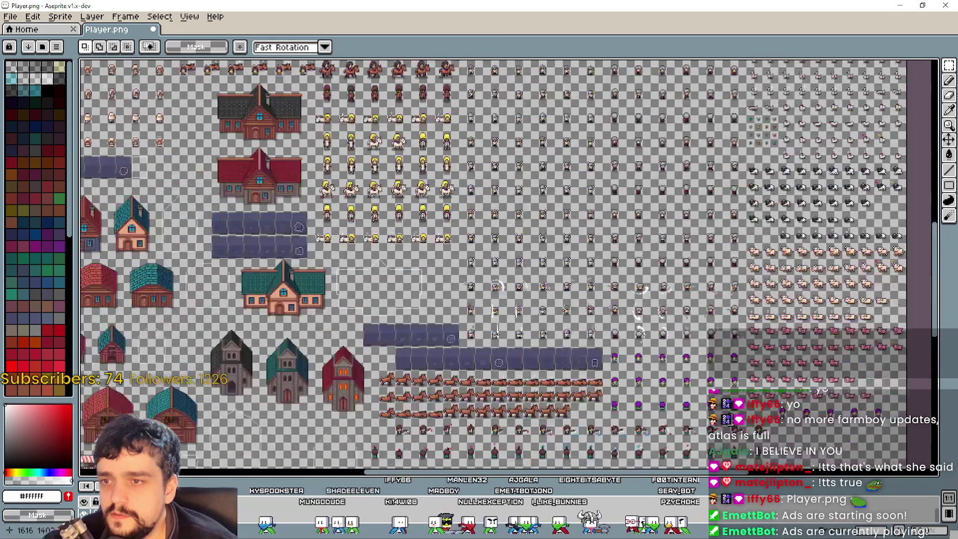
Pan across the character columns to the purple-haired row beneath the pigs
scroll(712, 364, up, 1)
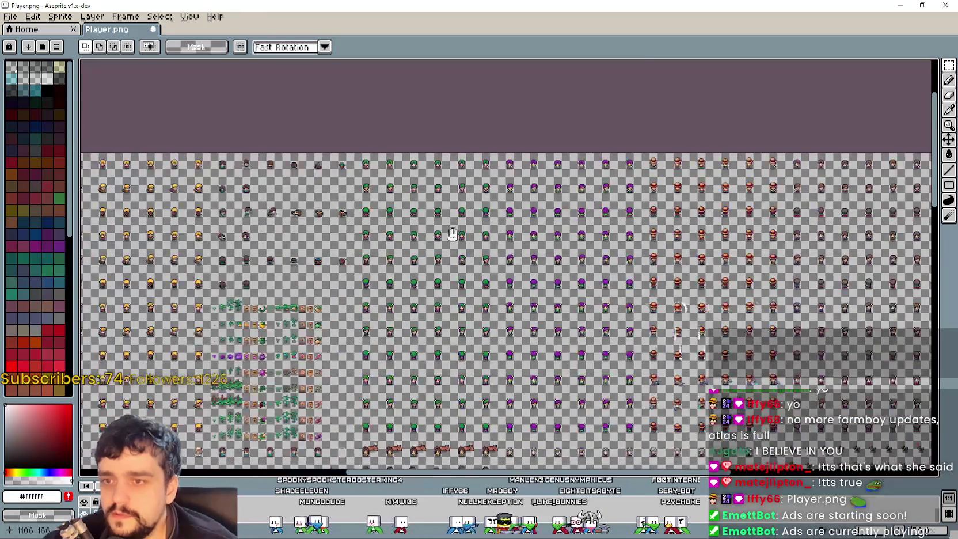
scroll(578, 263, right, 5)
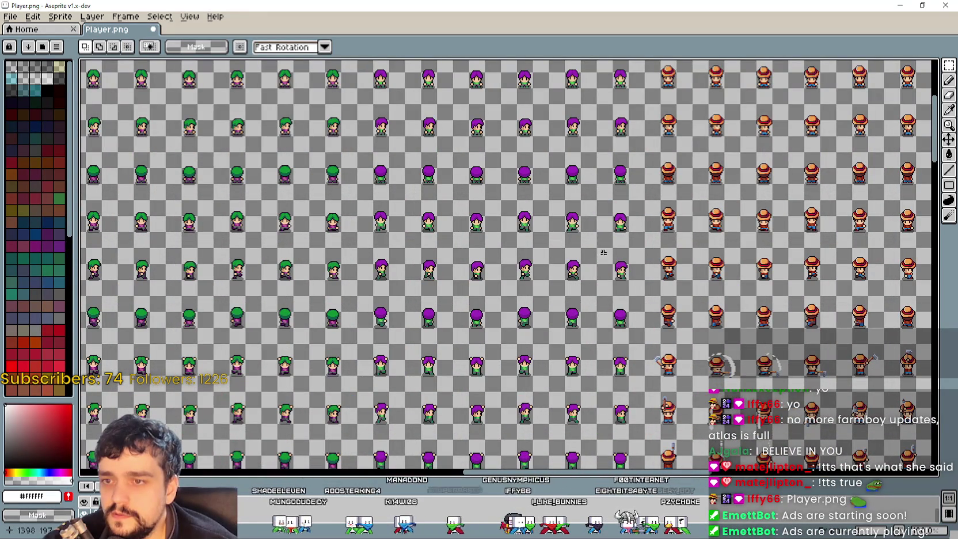
scroll(555, 339, down, 3)
scroll(518, 259, up, 2)
scroll(497, 181, up, 1)
scroll(497, 181, down, 2)
scroll(657, 348, up, 1)
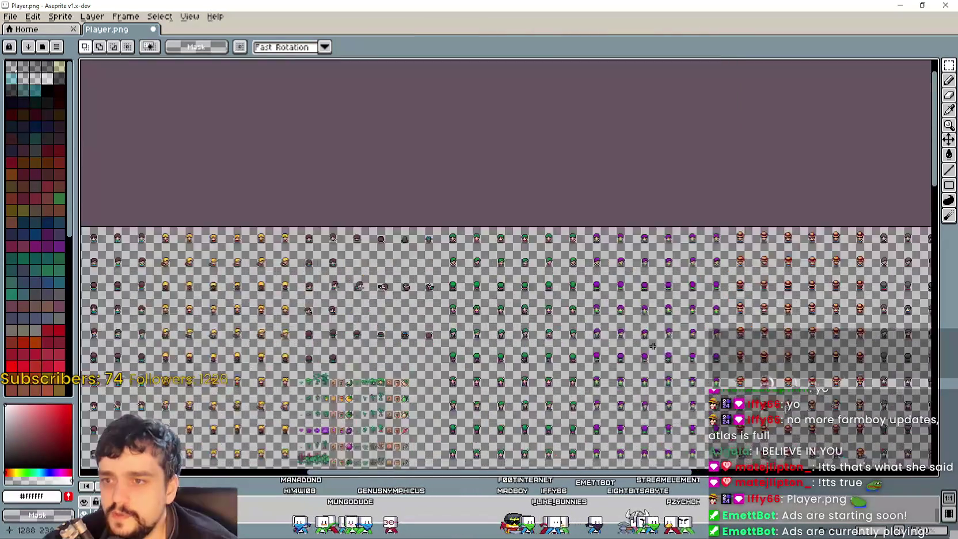
scroll(781, 399, up, 1)
drag(782, 399, 706, 357)
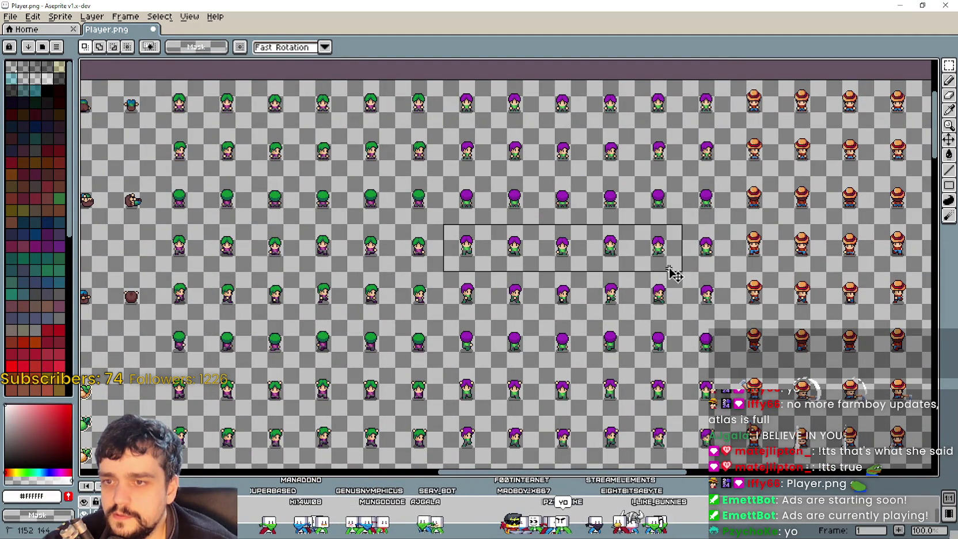
Reselect the purple-haired row under the pigs and nudge it into alignment
scroll(667, 275, down, 2)
scroll(613, 216, up, 1)
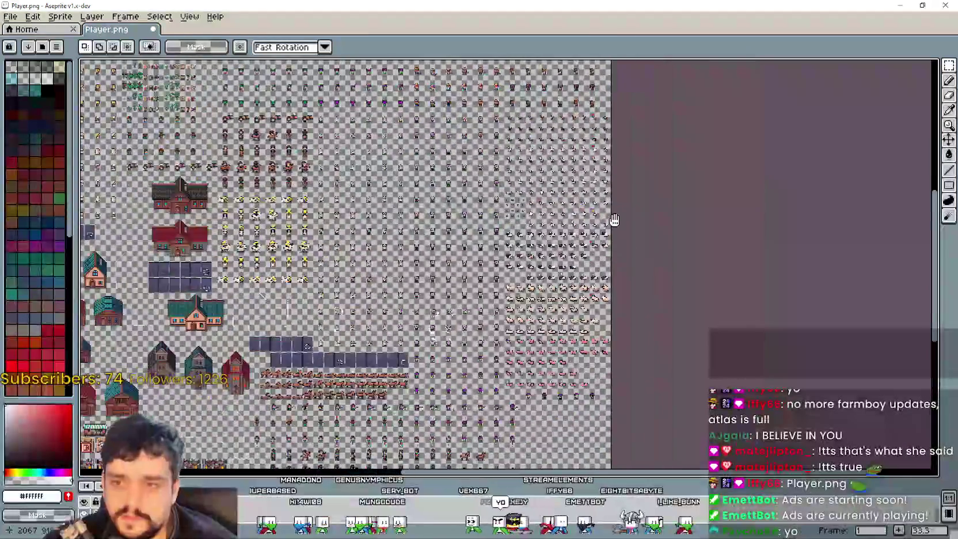
scroll(518, 287, up, 1)
scroll(456, 342, up, 1)
drag(362, 380, 841, 283)
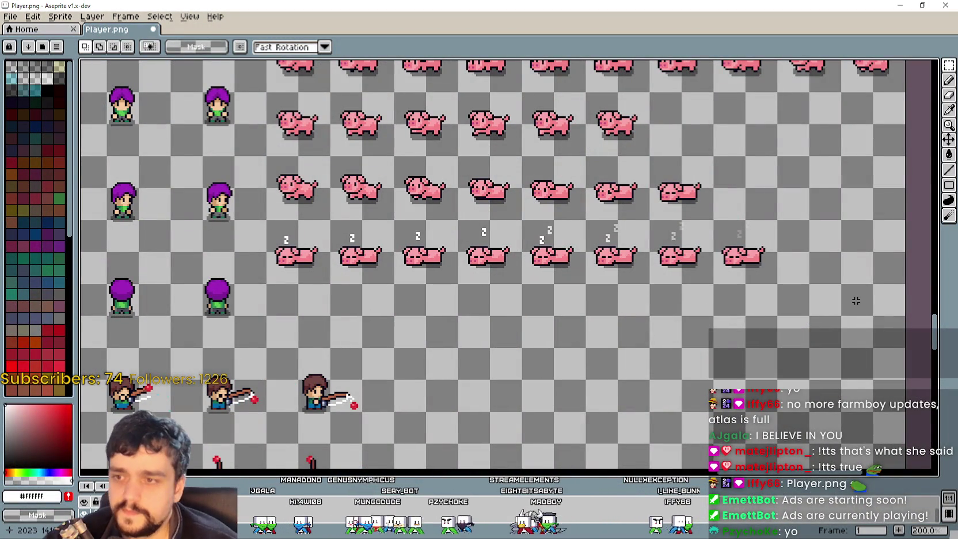
drag(659, 322, 657, 320)
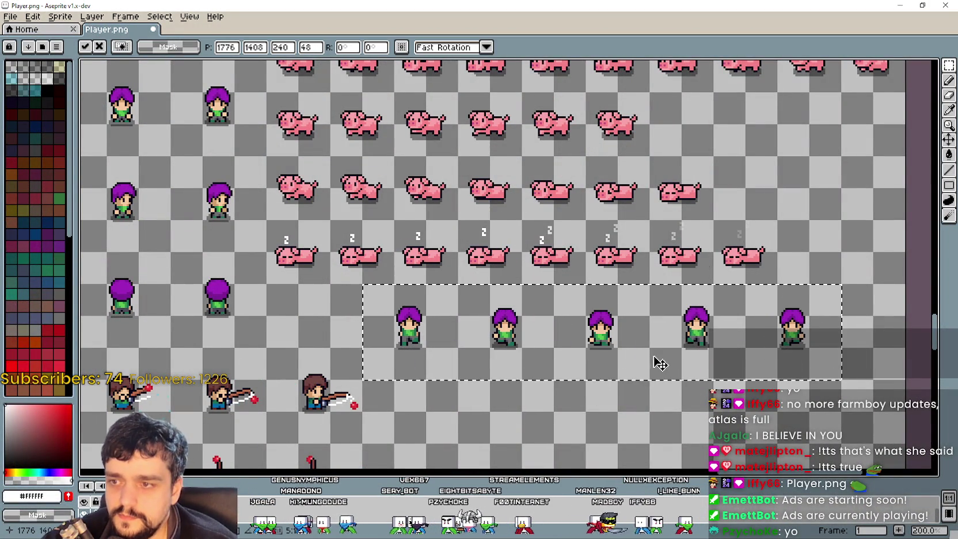
Commit the repositioned purple-haired row beneath the pigs
scroll(659, 322, down, 1)
scroll(657, 336, down, 1)
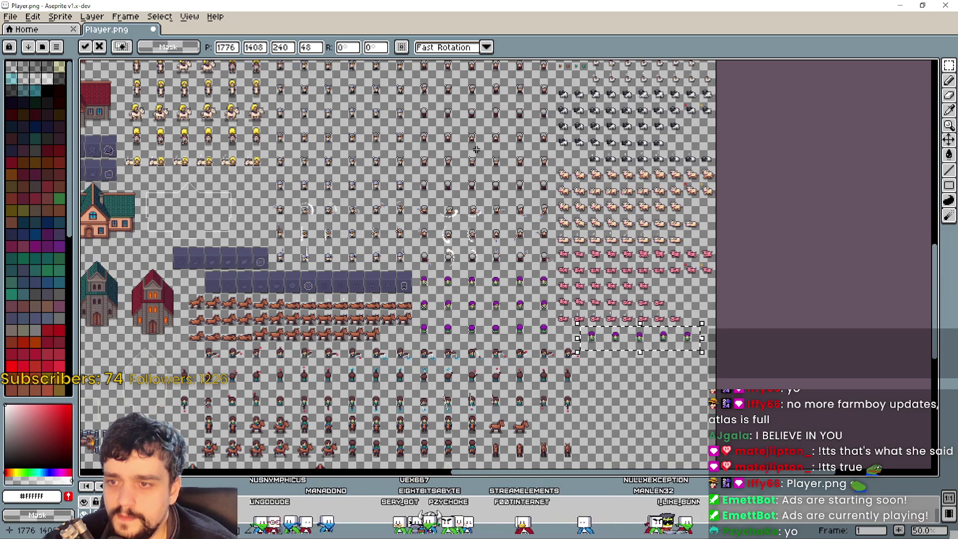
scroll(576, 268, up, 5)
scroll(575, 269, up, 1)
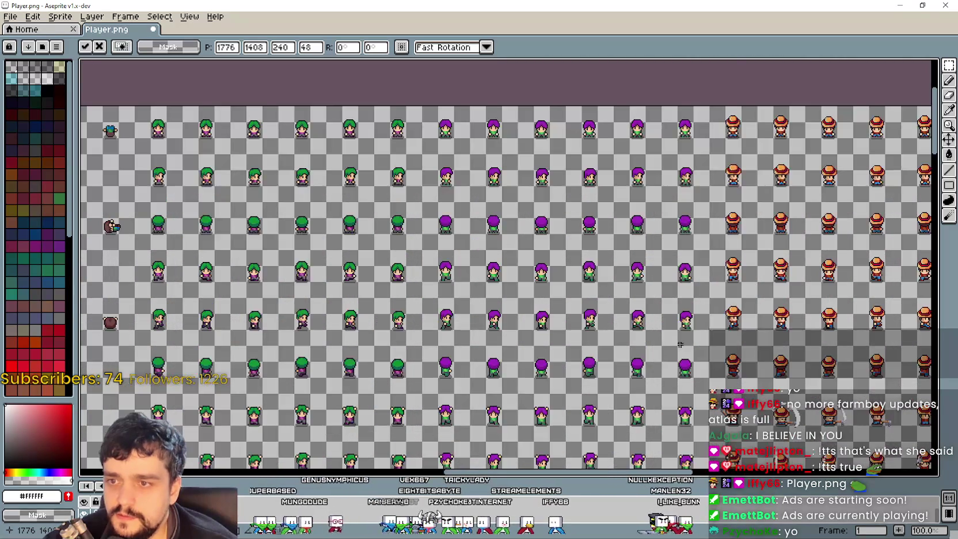
scroll(652, 221, up, 1)
key(Return)
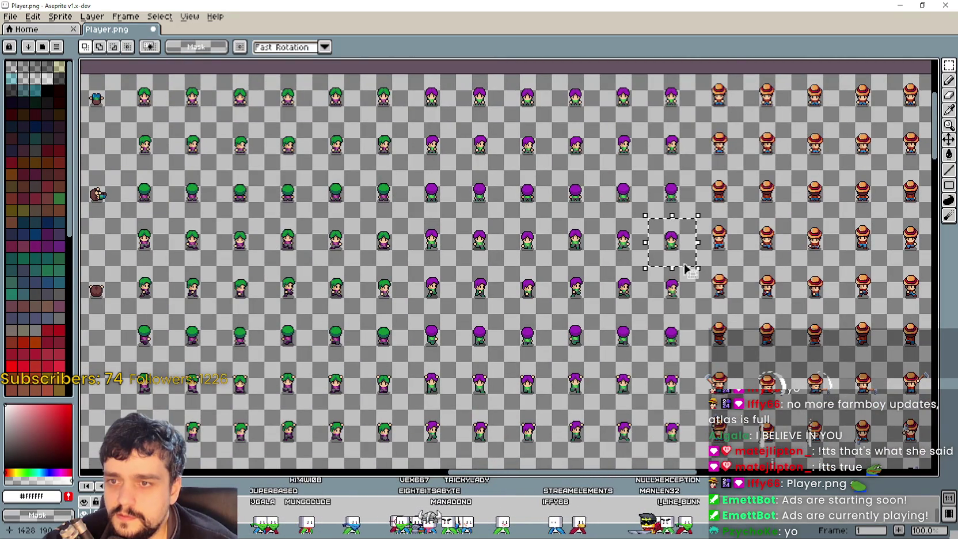
Select the lone purple-haired frame and move it left into the row
scroll(656, 242, down, 1)
scroll(618, 180, down, 1)
scroll(619, 180, up, 2)
scroll(619, 180, up, 1)
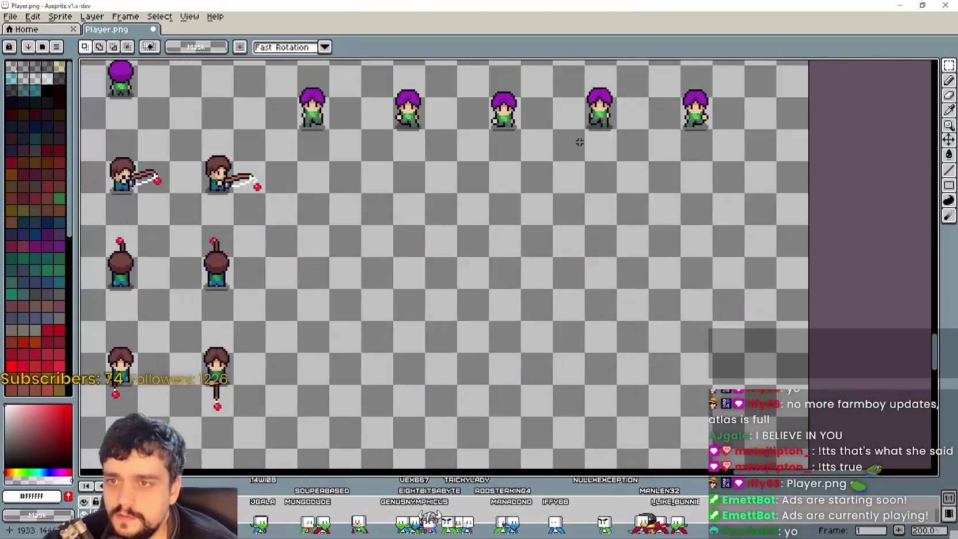
drag(455, 210, 557, 311)
drag(517, 260, 375, 250)
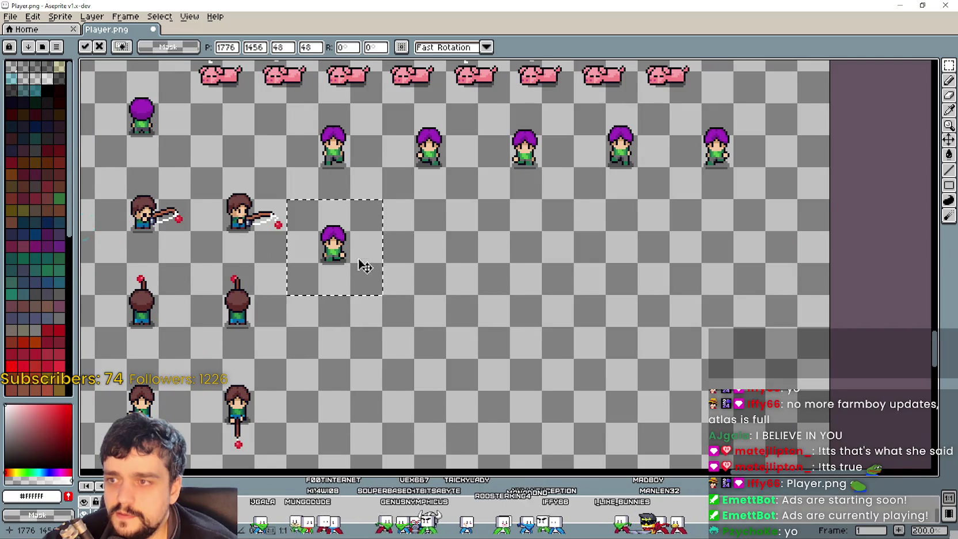
Commit the moved frame in place and clear the selection
scroll(358, 253, down, 3)
scroll(452, 189, up, 1)
scroll(451, 189, up, 3)
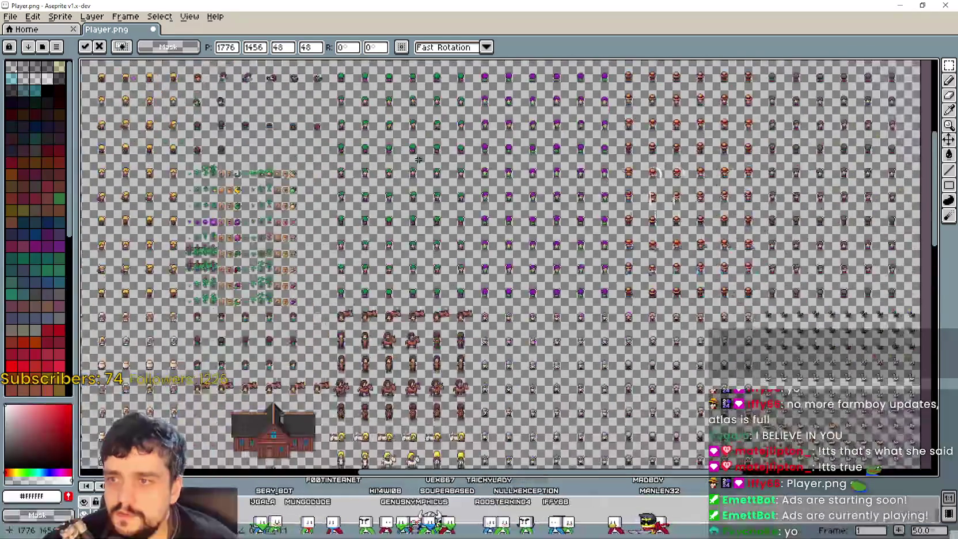
scroll(551, 232, up, 2)
scroll(551, 233, up, 1)
mouse_move(551, 232)
mouse_down()
mouse_move(489, 310)
mouse_move(454, 279)
mouse_up()
drag(664, 220, 664, 172)
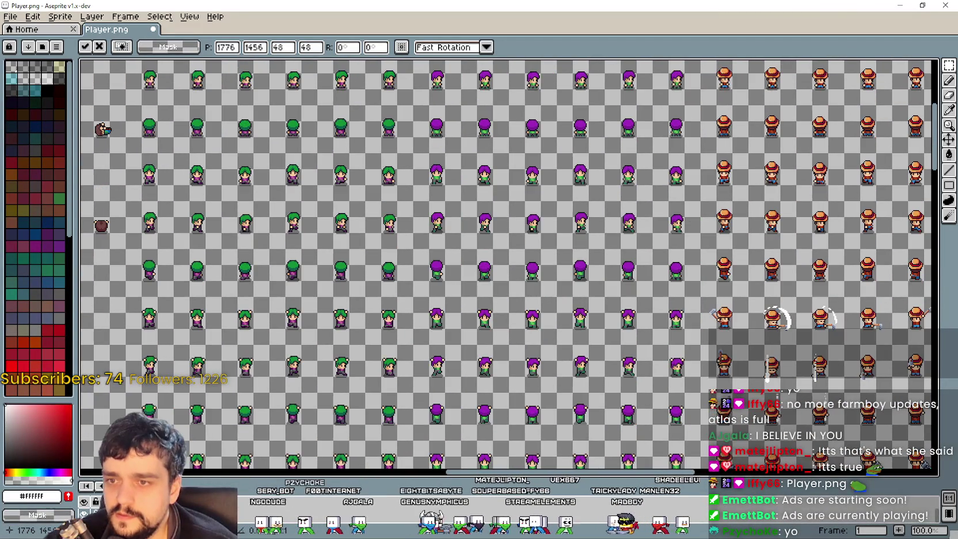
key(Return)
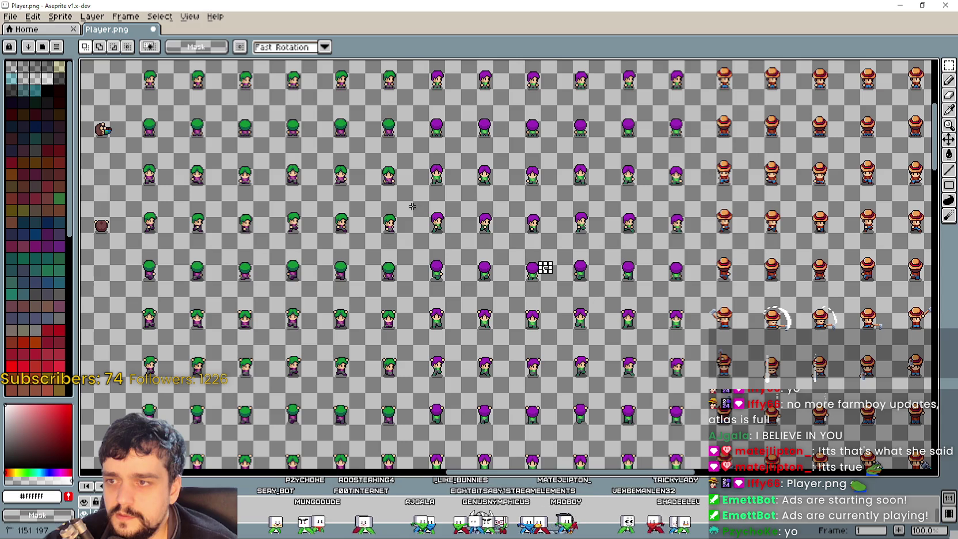
drag(486, 227, 512, 248)
click(478, 262)
Move four purple-haired frames from one grid row under the packed row
drag(421, 206, 597, 246)
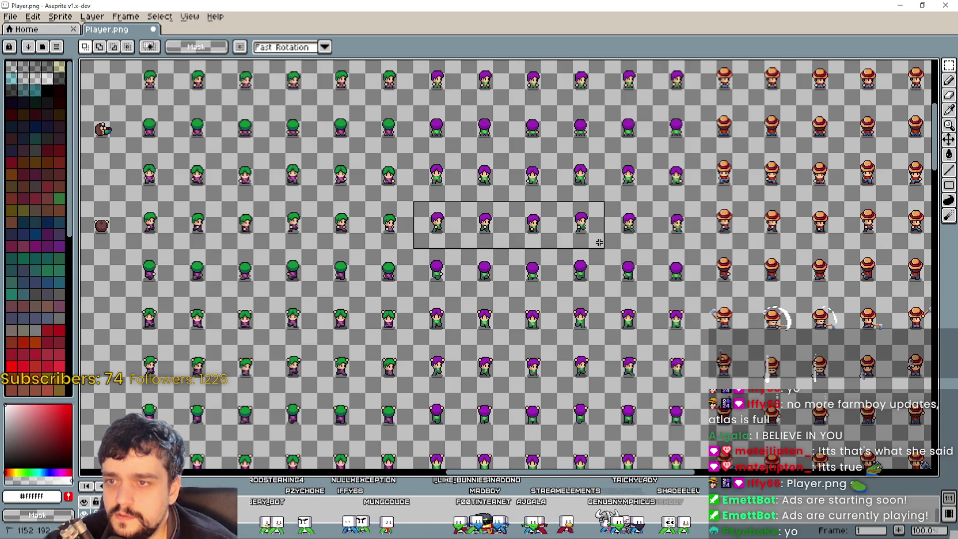
scroll(597, 246, down, 1)
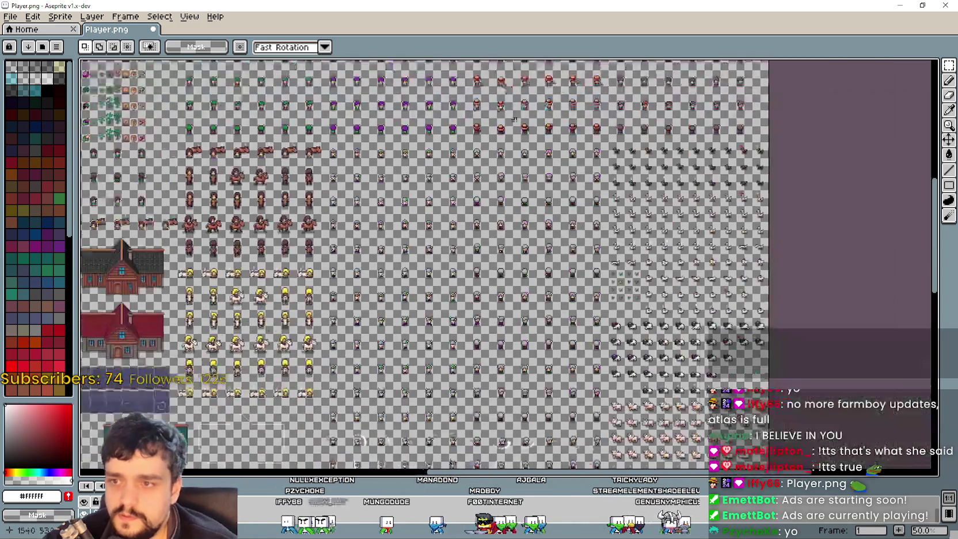
scroll(514, 121, up, 1)
scroll(524, 231, up, 1)
scroll(530, 299, up, 1)
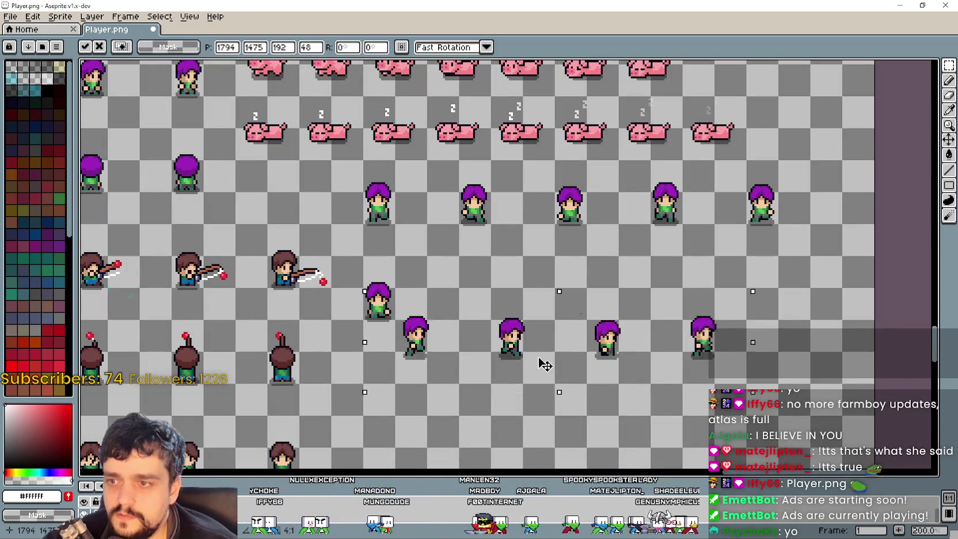
drag(544, 364, 578, 342)
scroll(578, 316, down, 2)
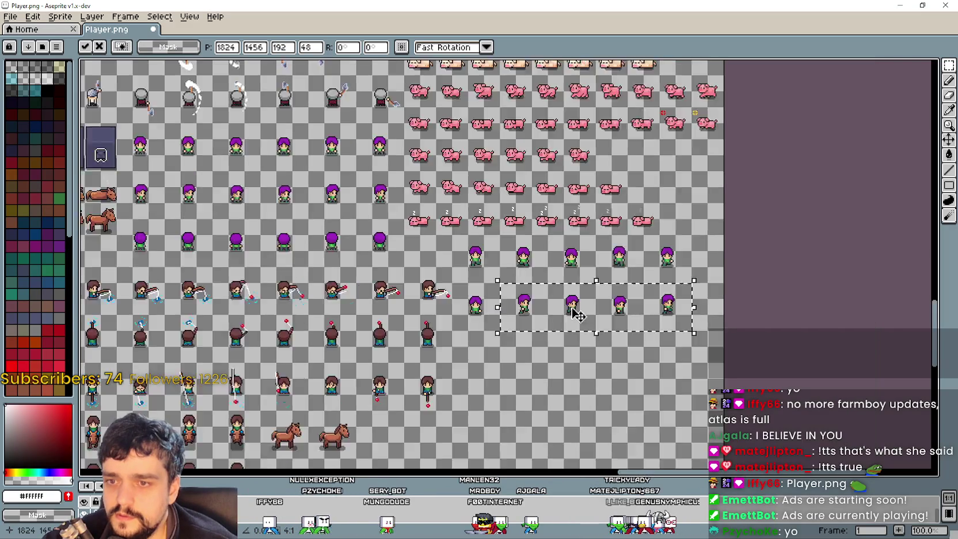
scroll(577, 314, down, 1)
scroll(577, 315, down, 1)
scroll(587, 276, up, 2)
scroll(595, 242, up, 1)
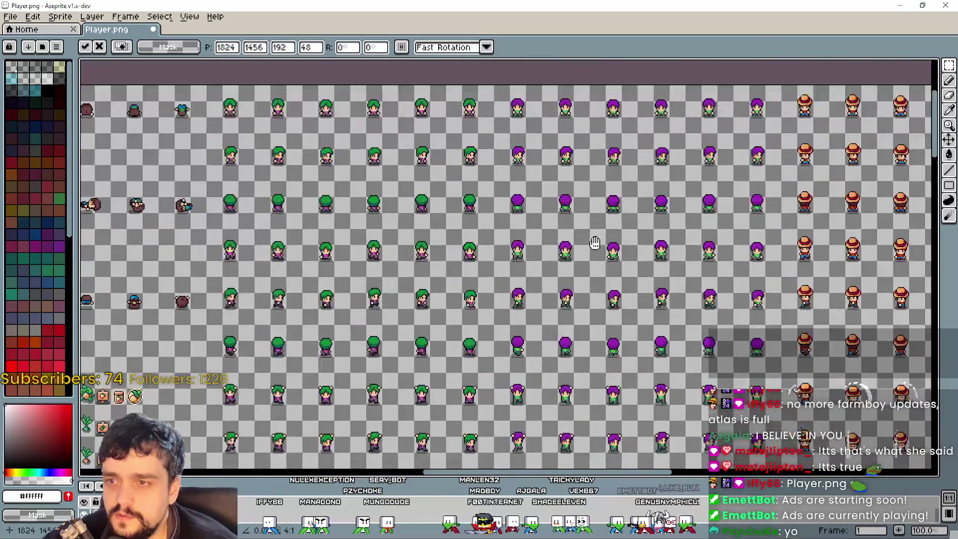
Move two more purple-haired frames from the grid into a new packed row
drag(595, 242, 495, 214)
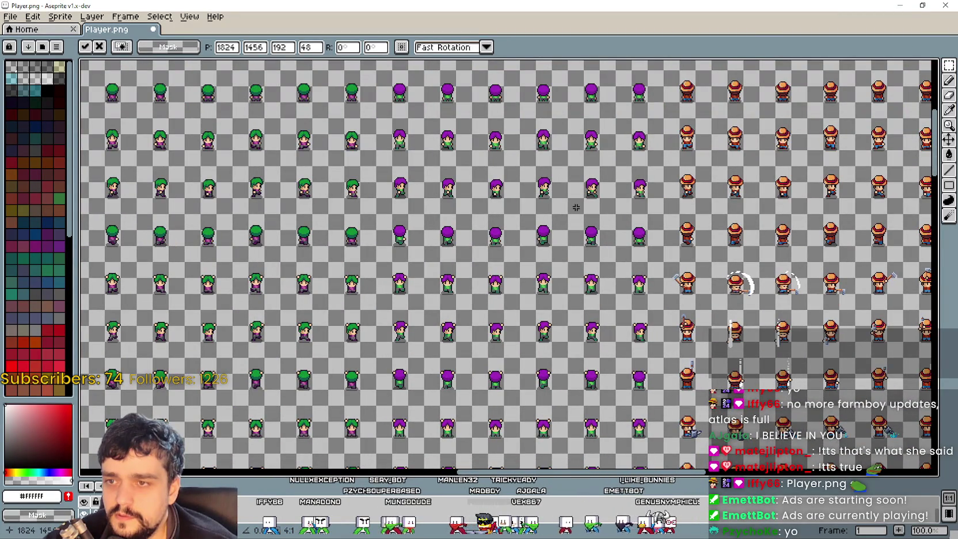
drag(568, 173, 662, 213)
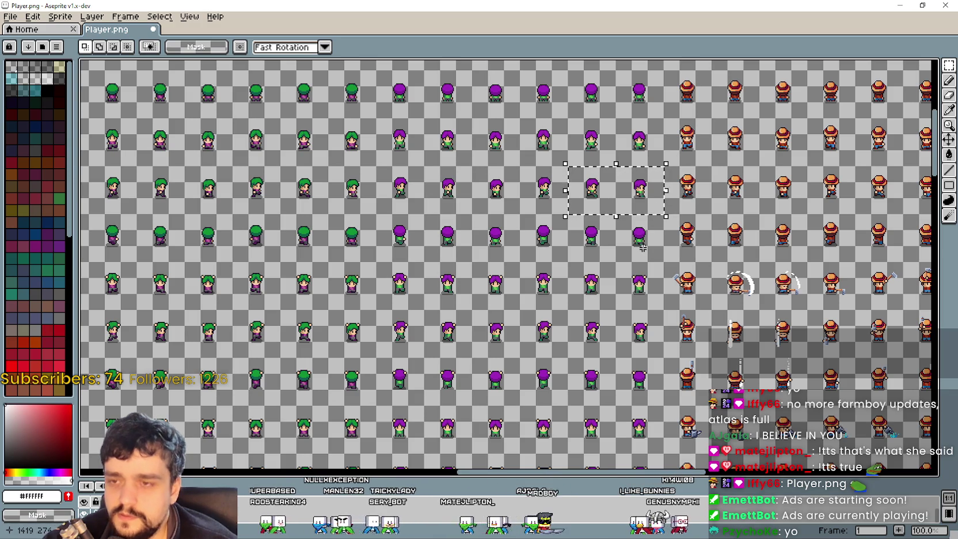
scroll(608, 200, down, 1)
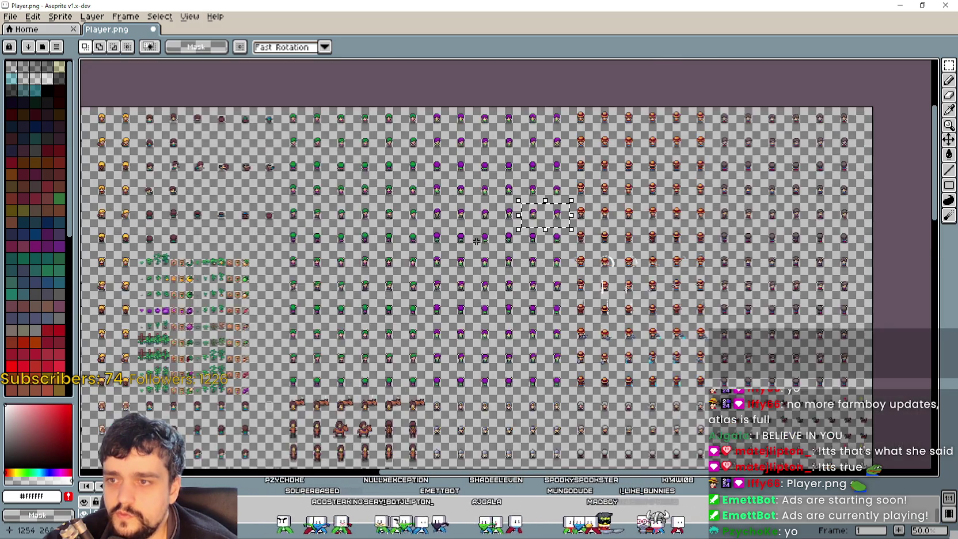
scroll(608, 200, down, 1)
scroll(608, 199, up, 1)
scroll(599, 230, up, 2)
scroll(594, 270, up, 2)
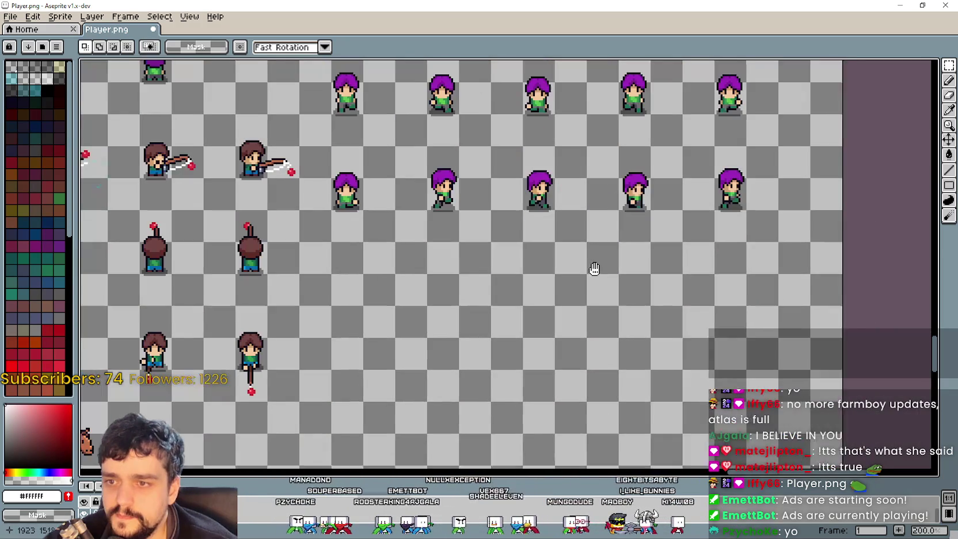
click(556, 271)
drag(555, 271, 426, 307)
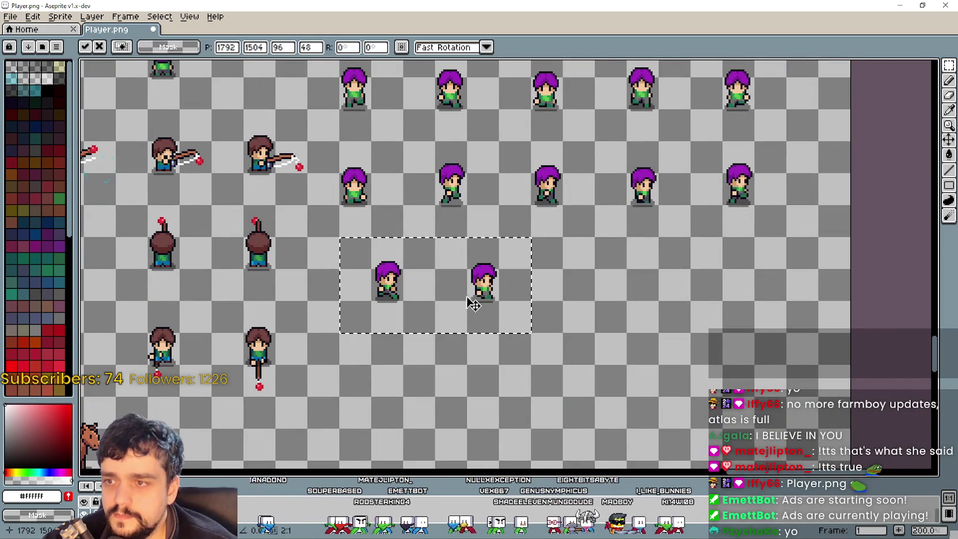
Paste two purple-haired frames, nudge them into alignment, and commit them in the packed row
scroll(428, 294, down, 4)
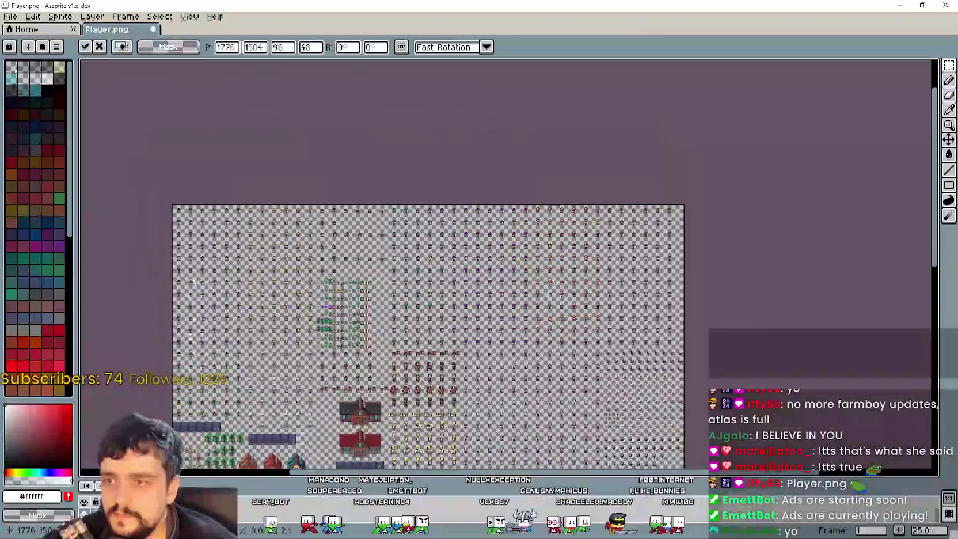
scroll(479, 241, up, 2)
scroll(479, 241, up, 1)
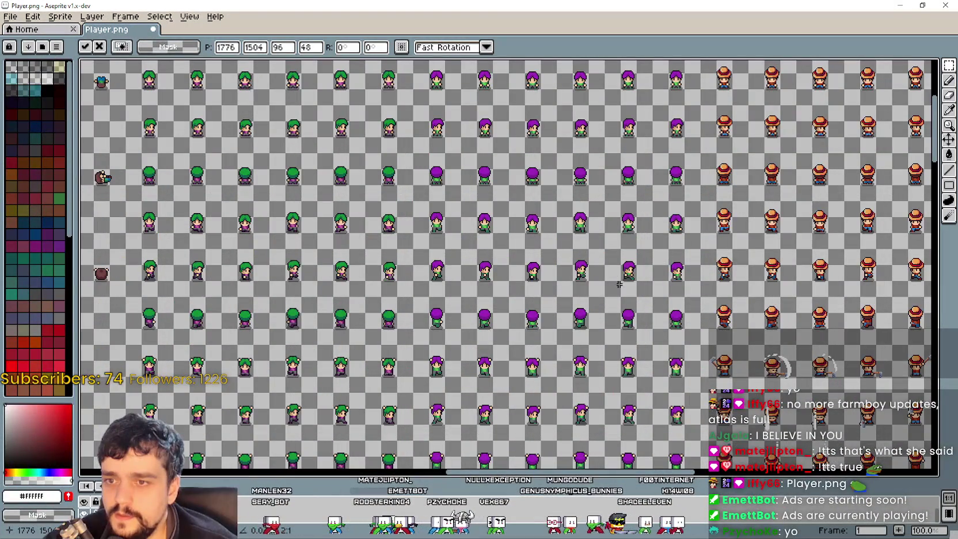
scroll(640, 276, down, 2)
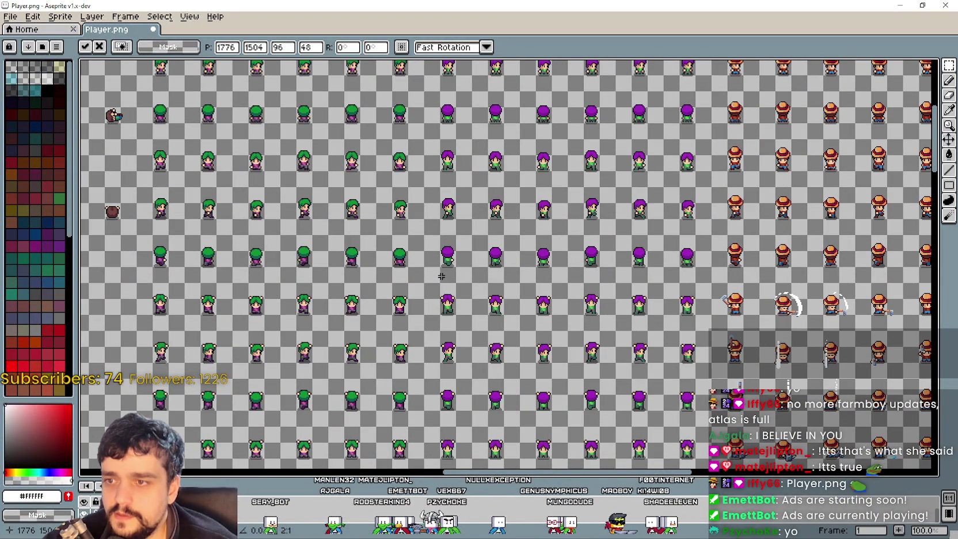
drag(425, 268, 439, 282)
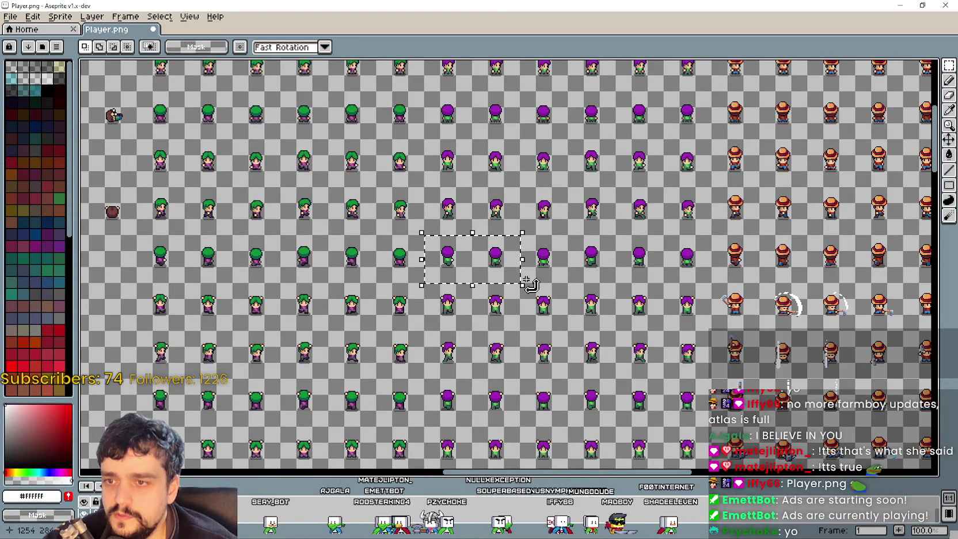
scroll(525, 281, down, 3)
scroll(552, 264, up, 1)
scroll(570, 253, up, 1)
scroll(581, 245, up, 1)
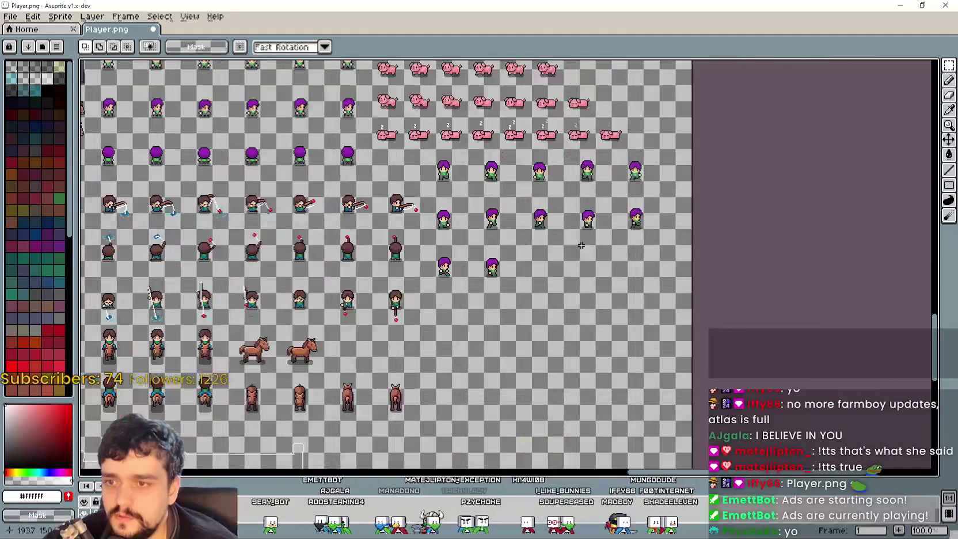
scroll(581, 245, up, 1)
key(ctrl+v)
key(Right)
key(Right)
key(Right)
key(Up)
key(Up)
key(Up)
scroll(553, 318, down, 3)
scroll(558, 317, up, 3)
scroll(561, 314, up, 2)
scroll(556, 306, down, 3)
scroll(552, 305, down, 2)
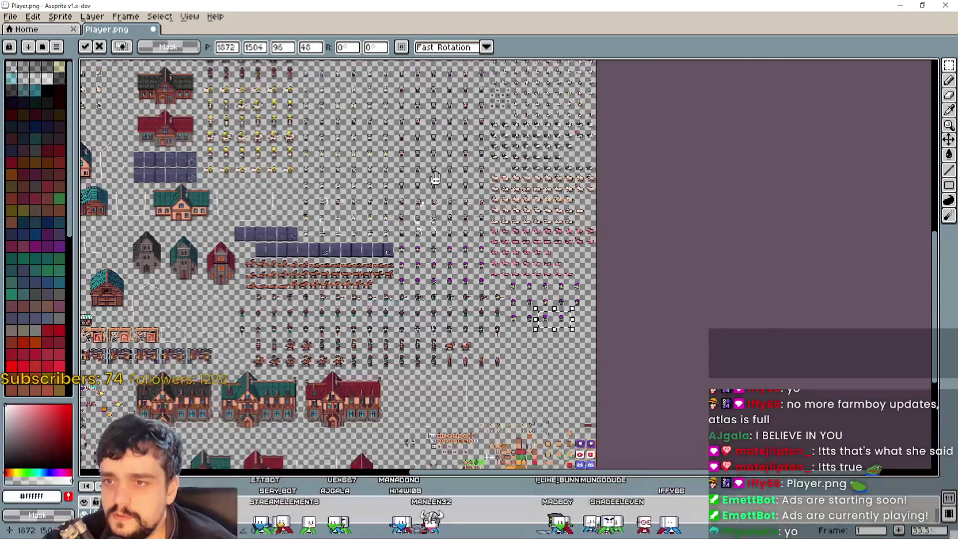
scroll(547, 288, up, 3)
scroll(538, 271, up, 1)
scroll(537, 279, up, 1)
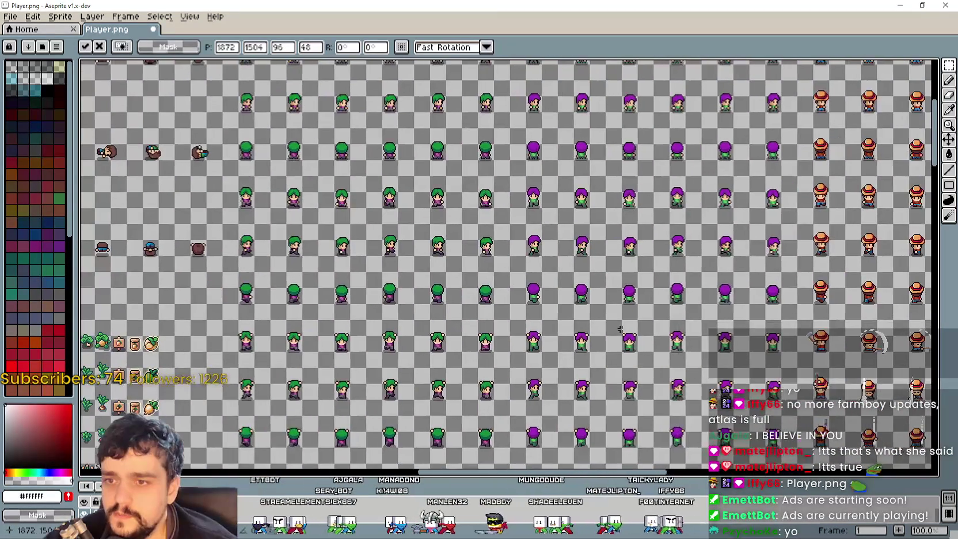
scroll(534, 289, down, 1)
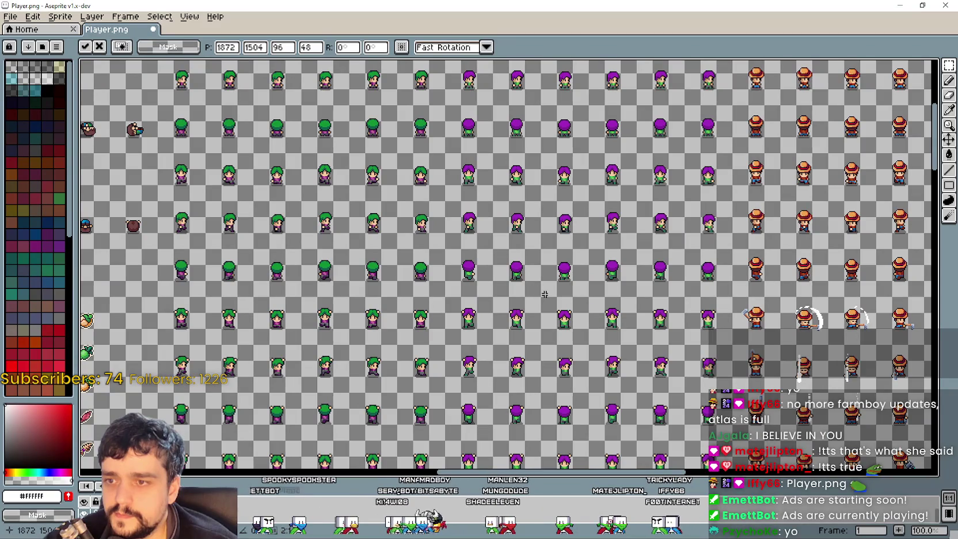
key(Return)
Paste another purple-haired frame beside the packed purple row and commit it
scroll(586, 277, down, 2)
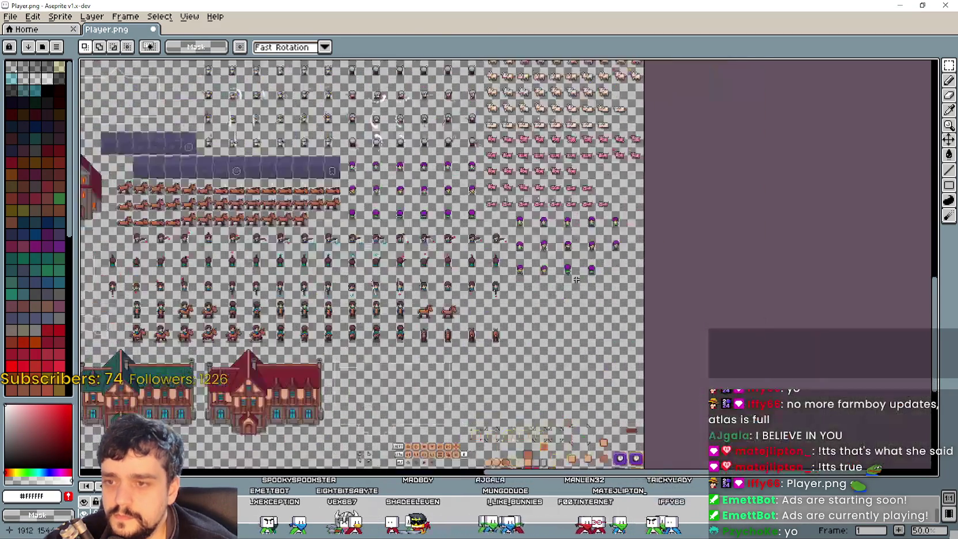
scroll(668, 277, up, 3)
key(ctrl+v)
drag(506, 259, 624, 236)
scroll(615, 254, down, 2)
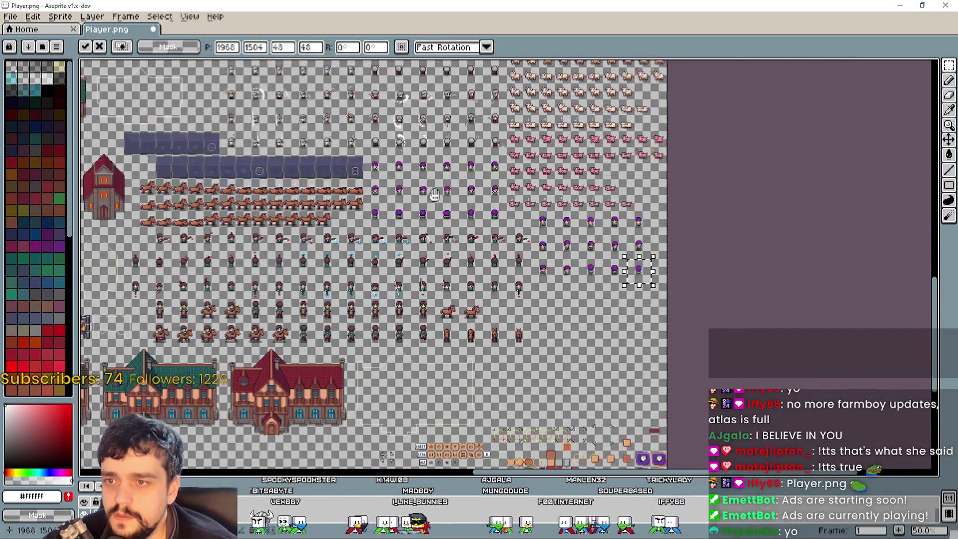
scroll(613, 257, down, 2)
scroll(682, 322, up, 2)
scroll(683, 322, up, 1)
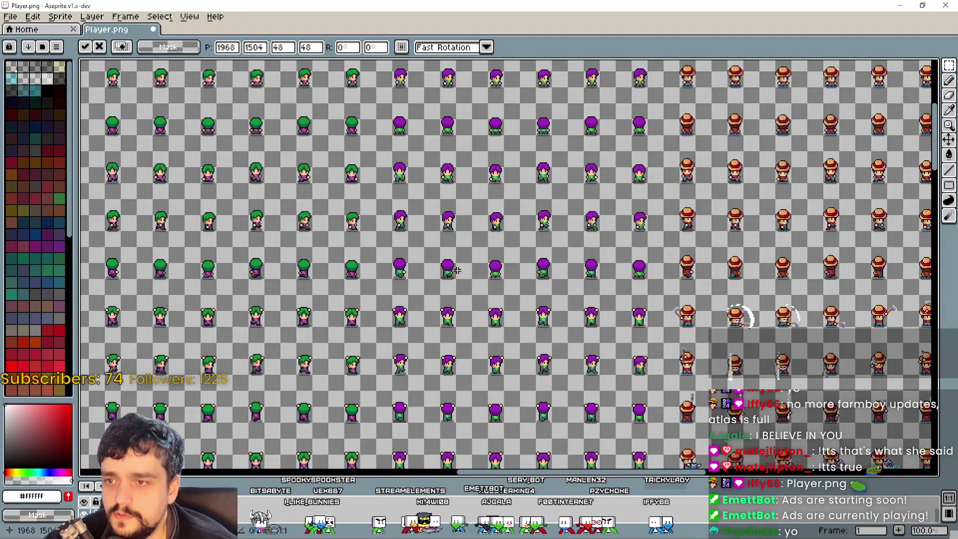
key(Return)
Select the next purple-haired frame to copy while viewing the whole sheet
drag(497, 284, 406, 251)
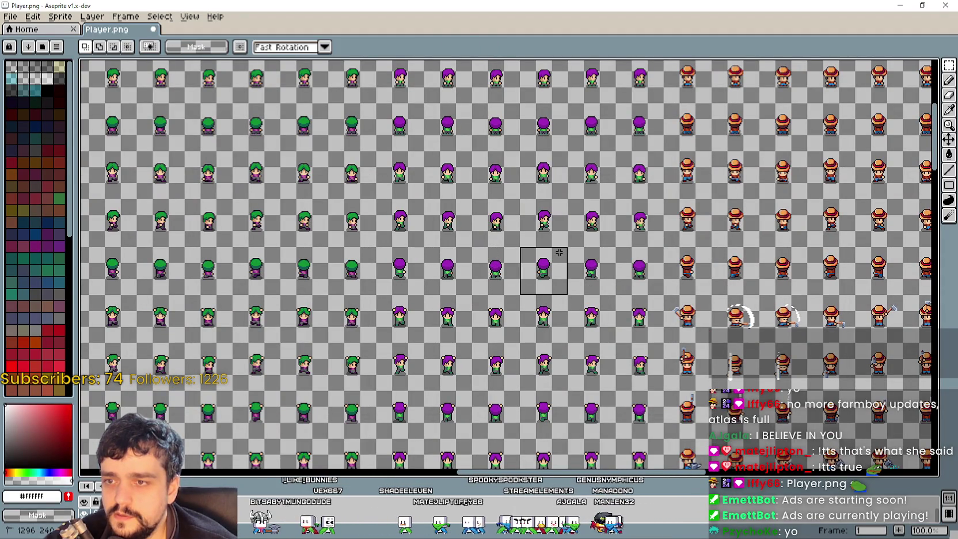
scroll(658, 262, down, 3)
mouse_move(657, 262)
mouse_down()
mouse_move(618, 154)
mouse_move(679, 270)
mouse_up()
scroll(563, 301, up, 1)
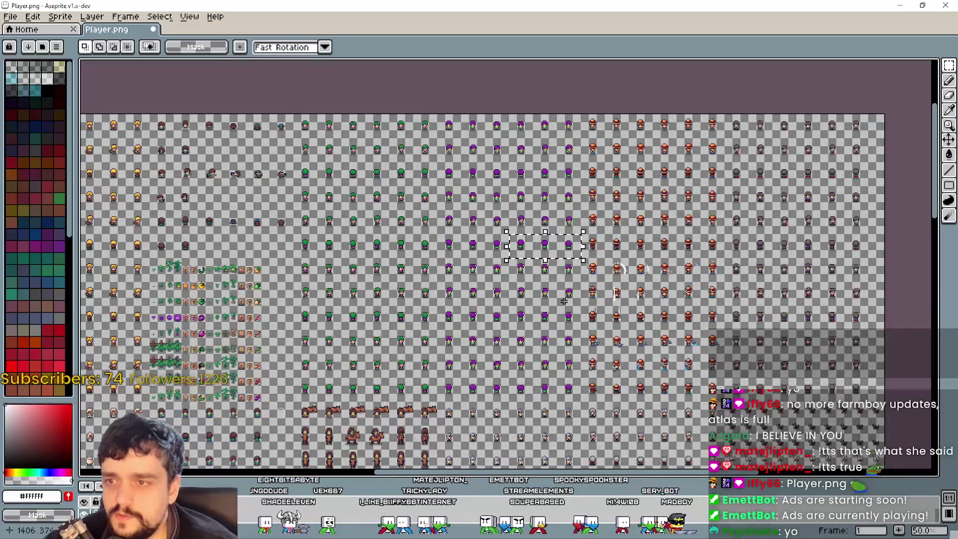
Paste three copied purple-haired frames and commit them in place
mouse_move(564, 301)
mouse_down()
mouse_move(627, 245)
mouse_move(499, 259)
mouse_move(491, 311)
mouse_up()
scroll(627, 245, up, 2)
key(ctrl+v)
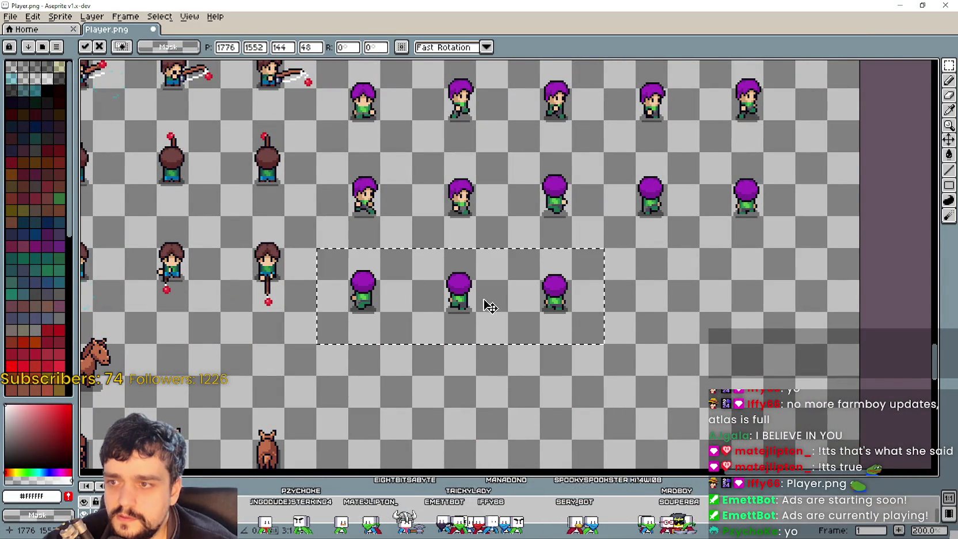
scroll(567, 406, down, 2)
mouse_move(566, 406)
mouse_down()
mouse_move(629, 305)
mouse_move(530, 409)
mouse_up()
scroll(555, 236, up, 1)
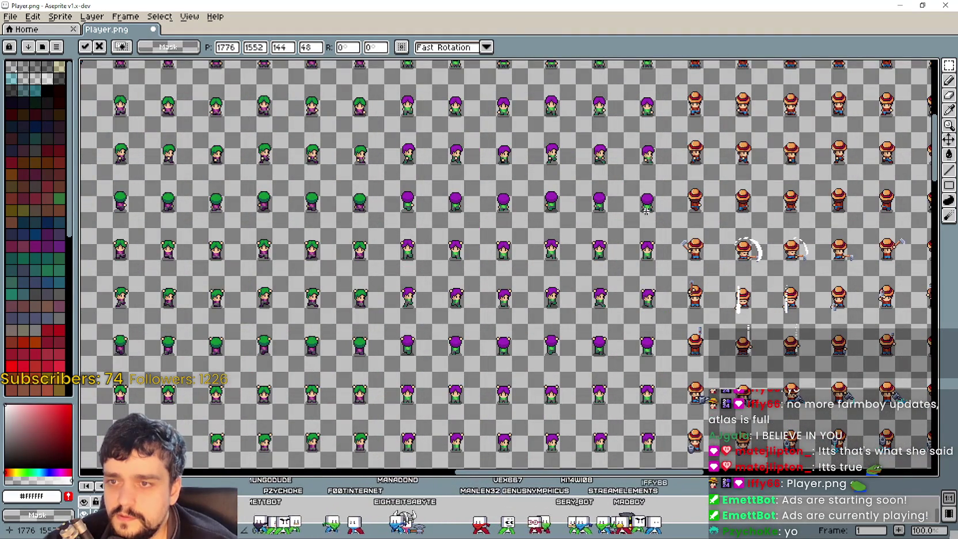
key(Return)
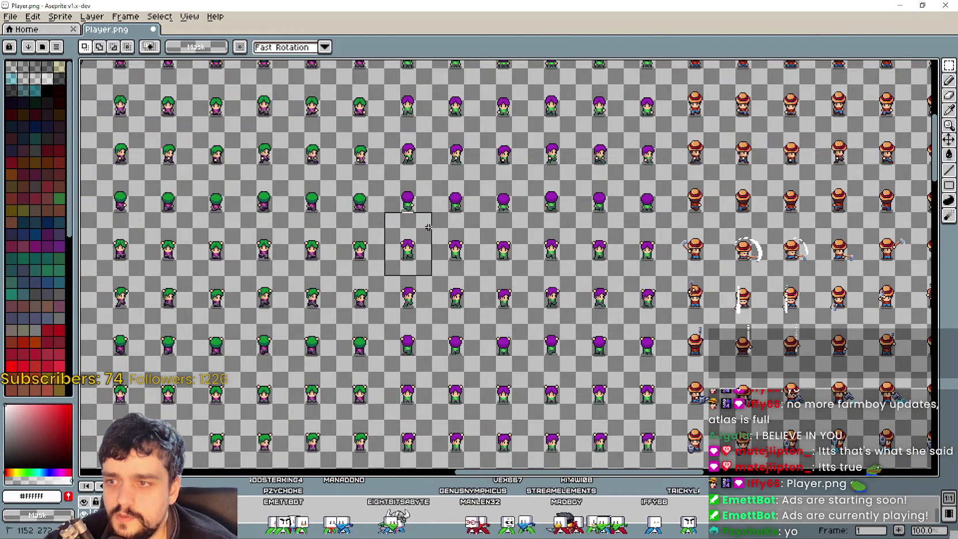
Paste the copied purple sprite, move it down into position, and commit it
click(407, 274)
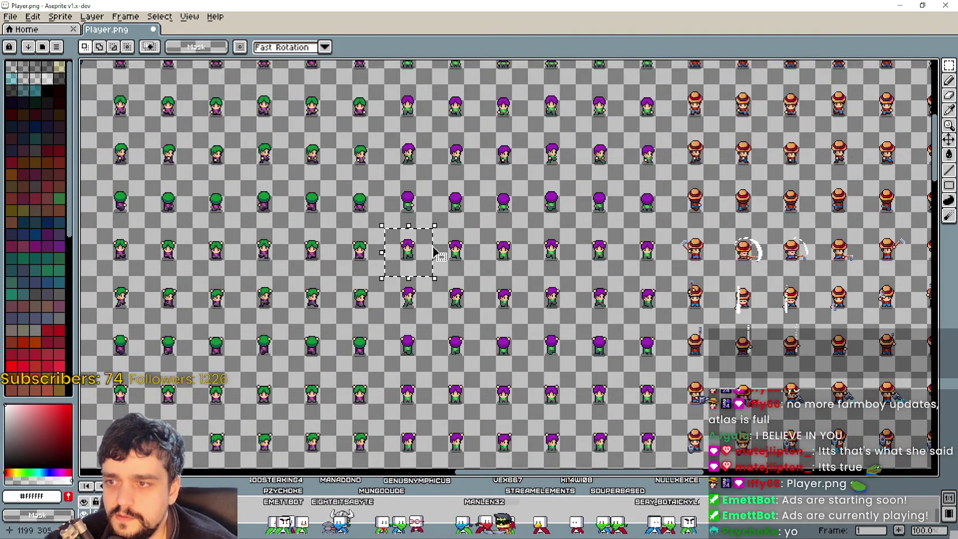
scroll(418, 254, down, 2)
scroll(602, 251, up, 1)
scroll(484, 331, up, 1)
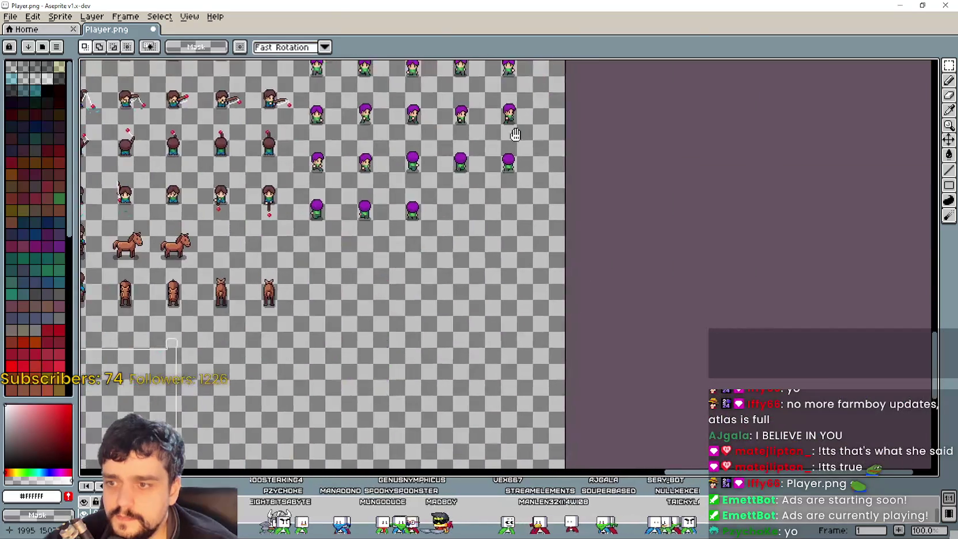
scroll(451, 203, up, 2)
key(ctrl+v)
mouse_move(519, 228)
mouse_down()
mouse_move(550, 393)
mouse_move(557, 319)
mouse_up()
scroll(556, 319, down, 2)
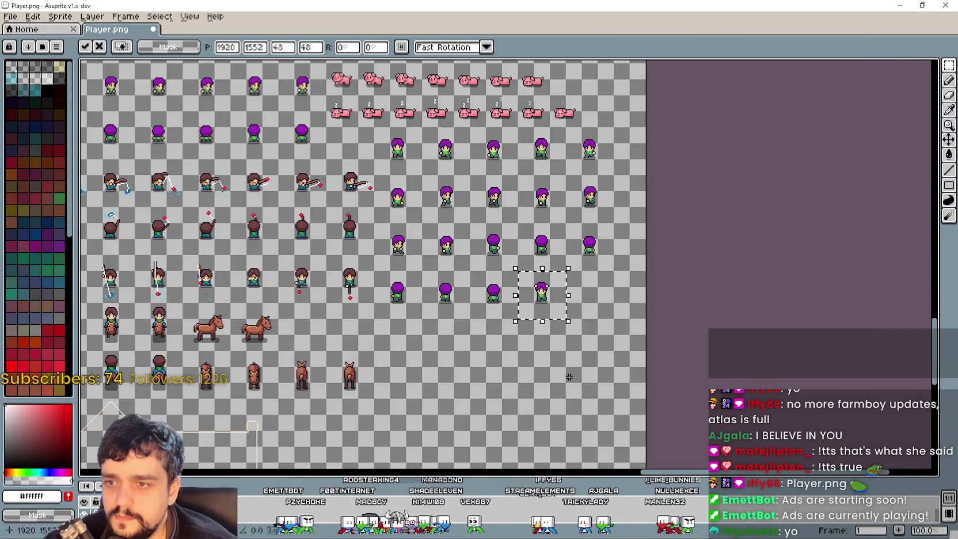
scroll(595, 349, down, 1)
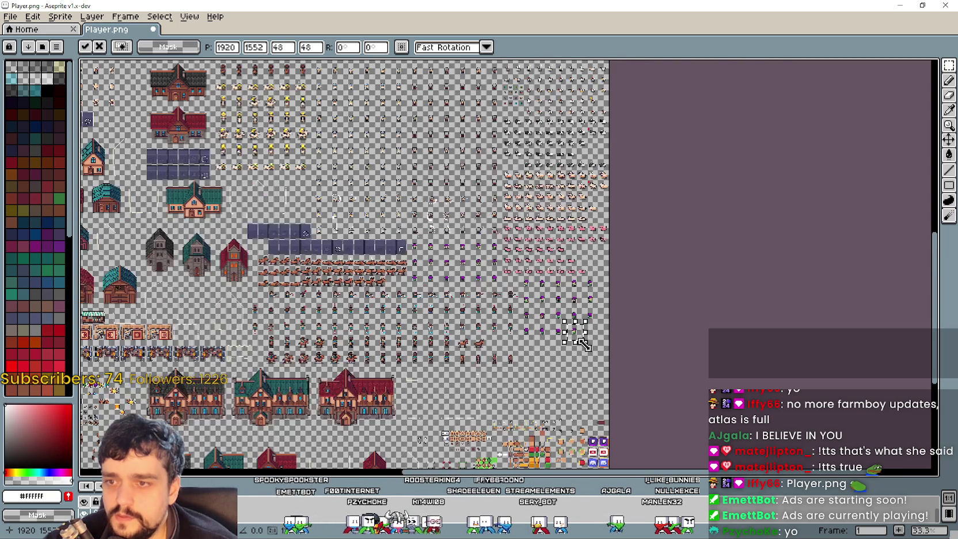
scroll(578, 321, down, 1)
scroll(518, 259, down, 1)
scroll(489, 229, up, 3)
scroll(489, 229, down, 1)
scroll(539, 260, up, 1)
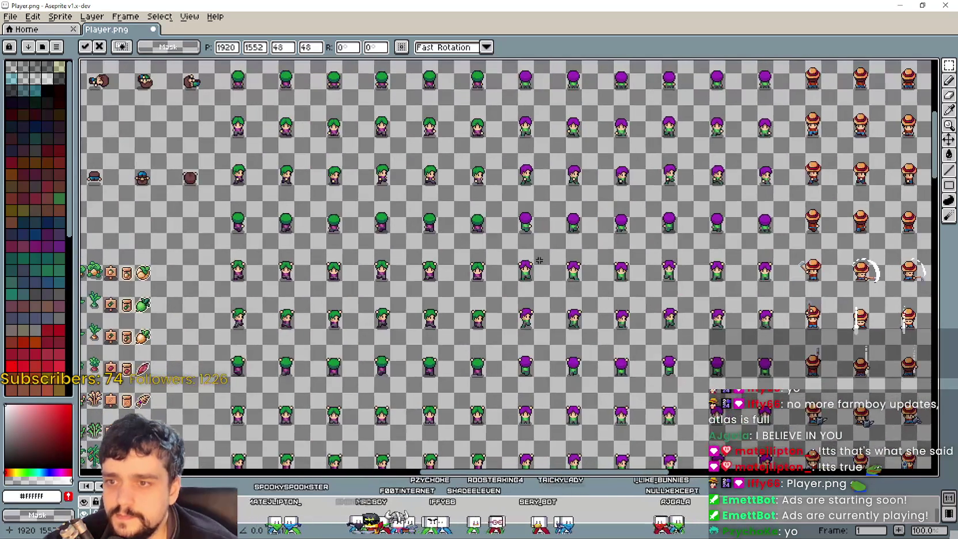
key(Return)
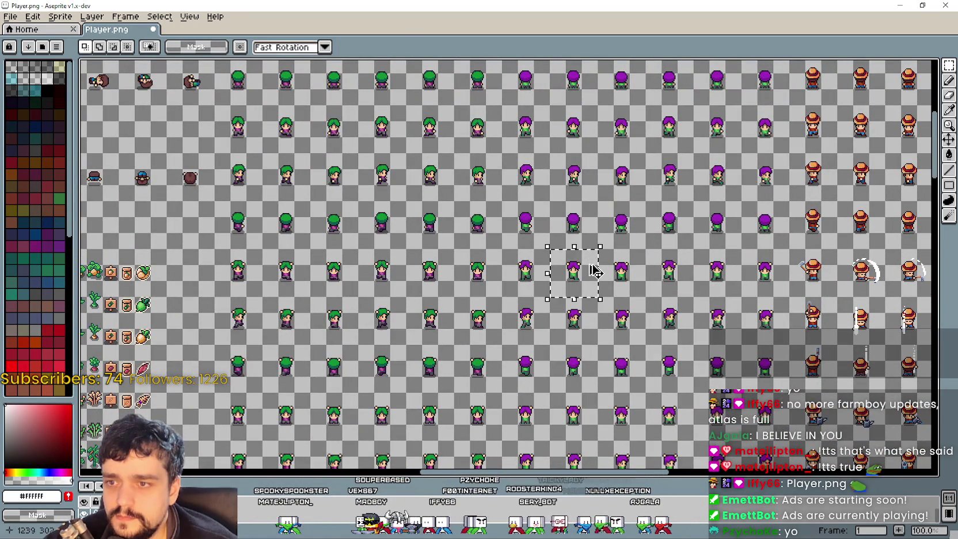
Paste another copy of the purple sprite into the next cell
scroll(633, 305, down, 2)
scroll(575, 294, up, 1)
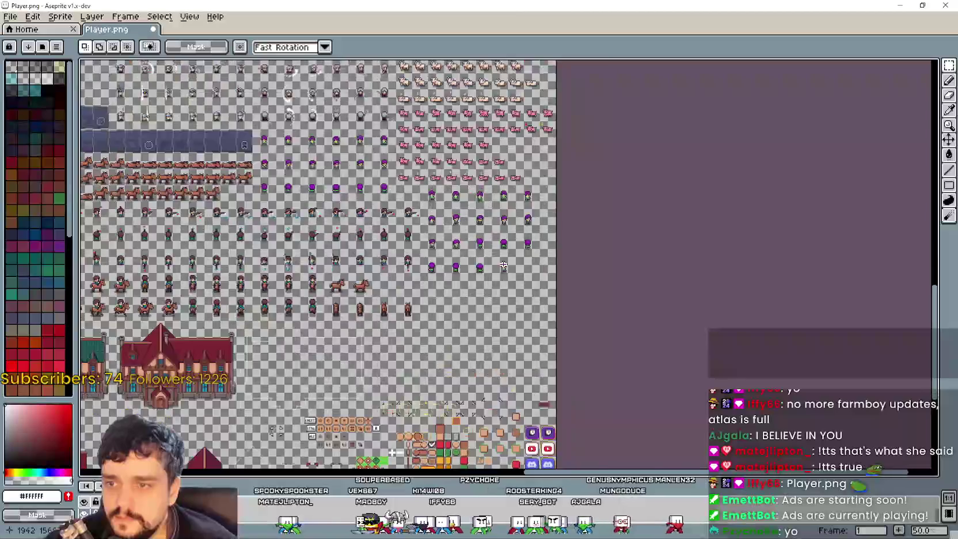
scroll(559, 291, up, 1)
key(ctrl+v)
drag(528, 284, 550, 305)
scroll(574, 298, down, 3)
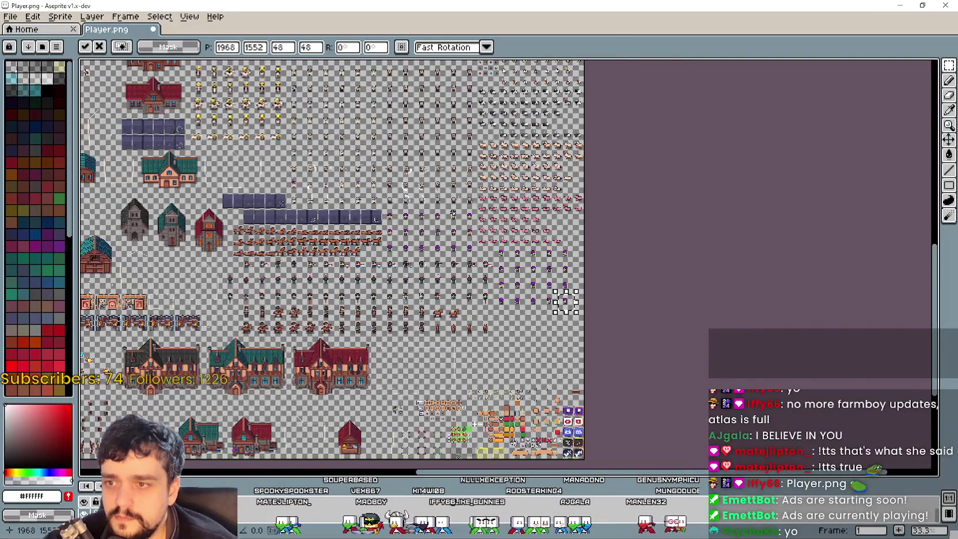
scroll(489, 276, up, 1)
scroll(488, 275, up, 2)
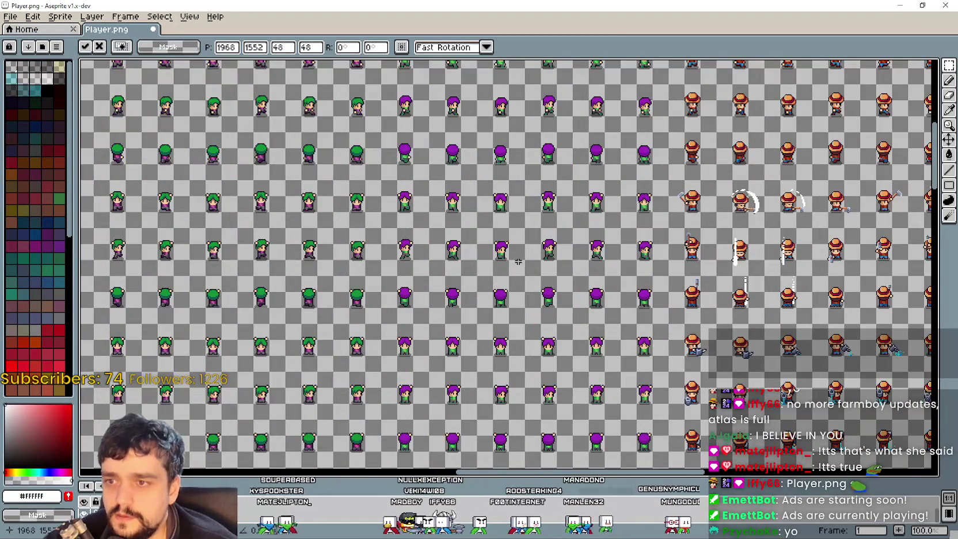
Copy a row of four purple sprites, paste it, and nudge it 16 px left
drag(474, 230, 671, 178)
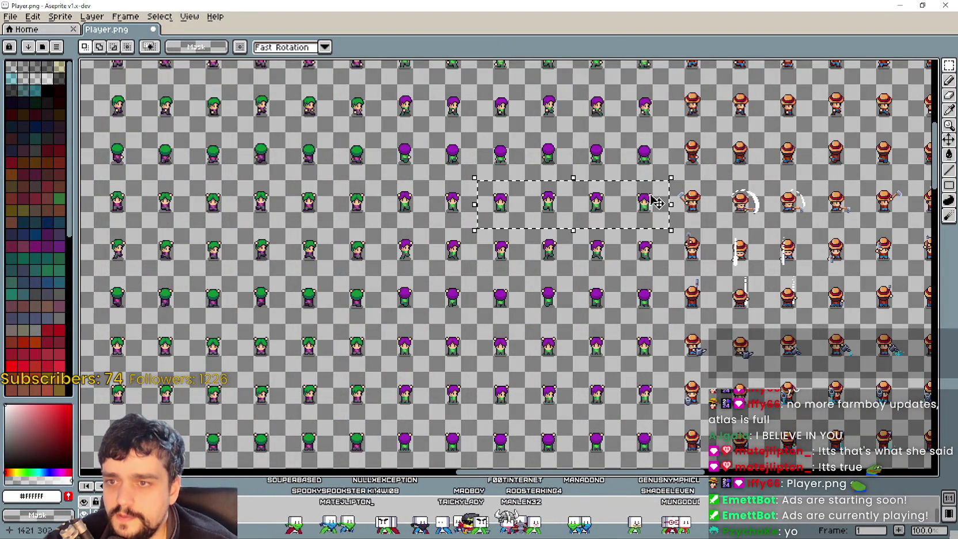
scroll(616, 356, down, 1)
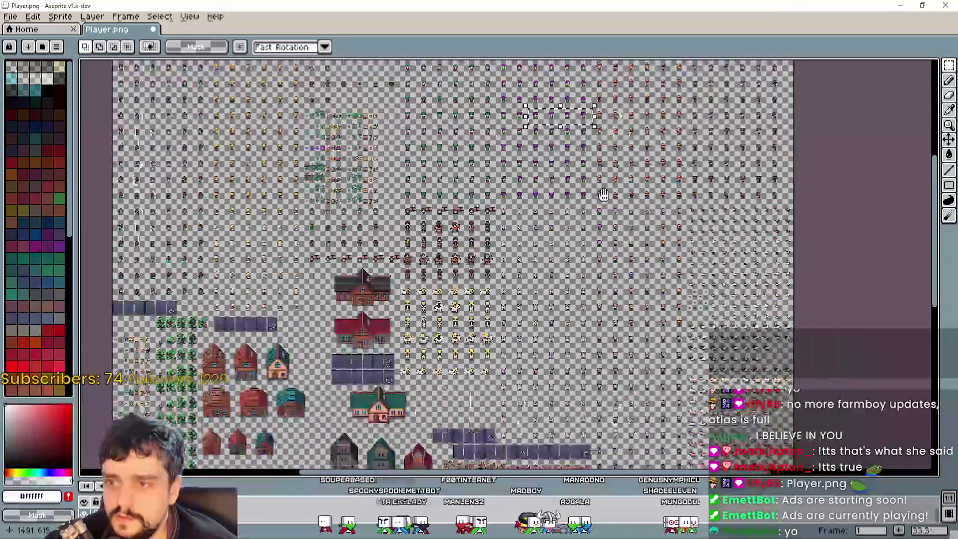
scroll(599, 328, up, 2)
scroll(579, 304, up, 1)
scroll(580, 304, right, 2)
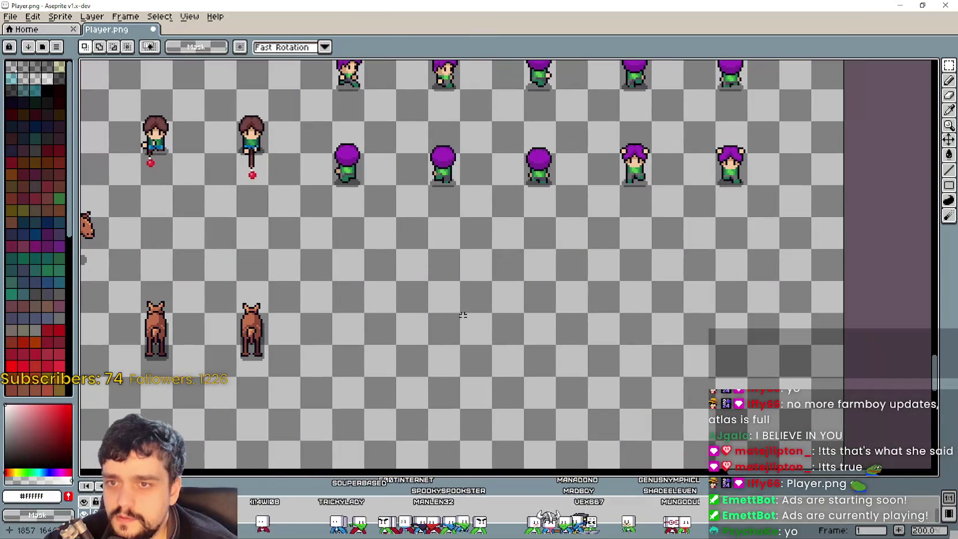
key(ctrl+v)
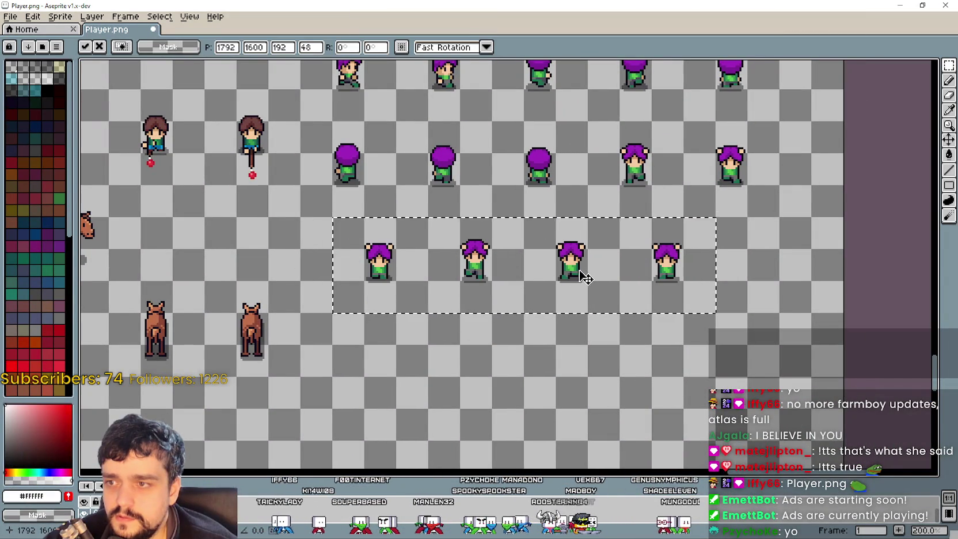
drag(572, 262, 541, 263)
scroll(544, 266, down, 2)
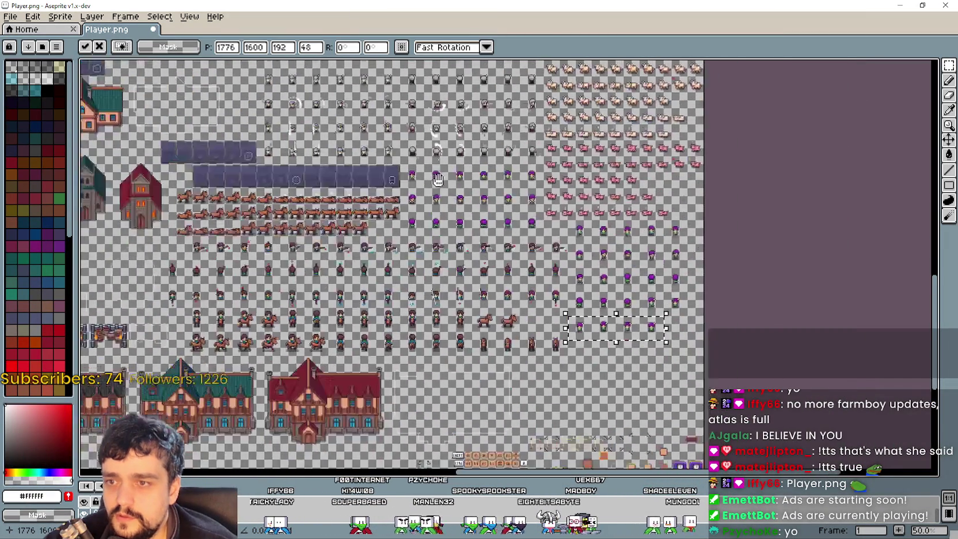
drag(335, 399, 421, 207)
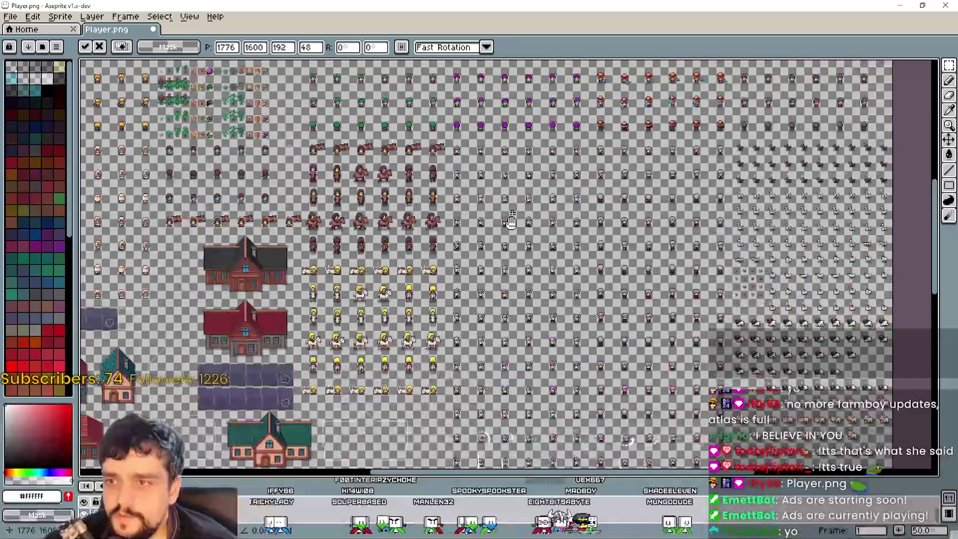
scroll(543, 271, up, 1)
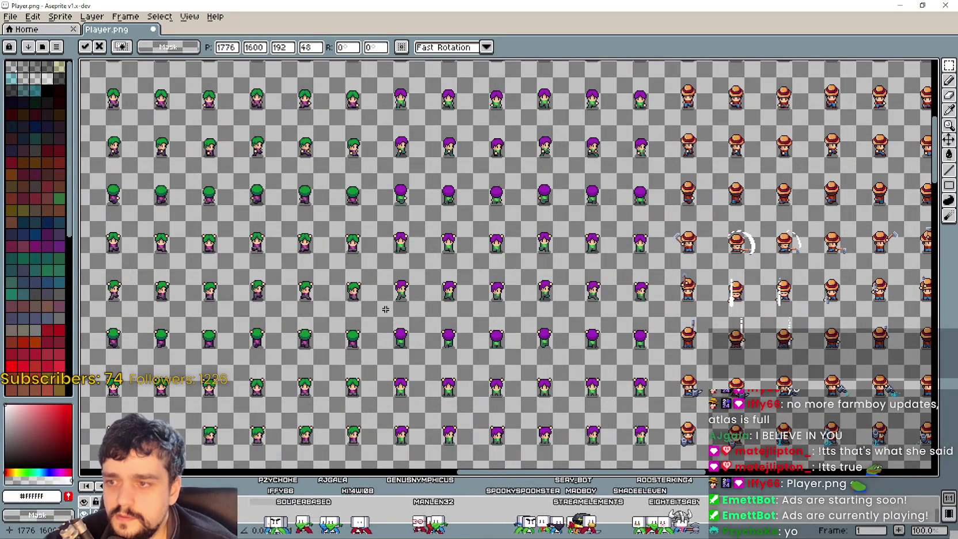
Copy a single purple sprite cell, place it near the packed purple characters, and commit it
drag(385, 309, 411, 275)
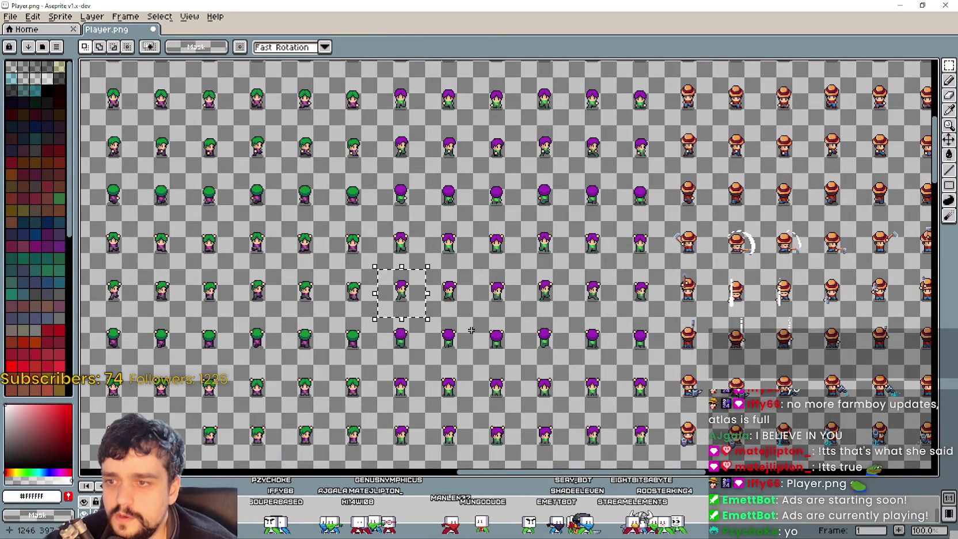
scroll(471, 330, down, 3)
drag(445, 314, 278, 96)
scroll(278, 97, up, 2)
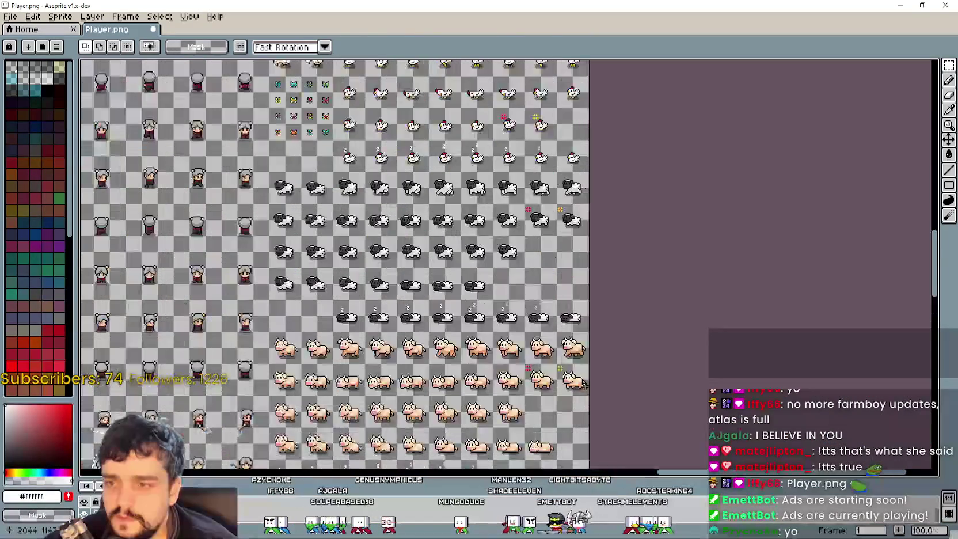
scroll(278, 97, up, 1)
drag(443, 466, 443, 213)
scroll(470, 310, up, 2)
key(ctrl+v)
mouse_move(523, 285)
mouse_down()
mouse_move(506, 354)
mouse_move(438, 276)
mouse_move(407, 210)
mouse_up()
scroll(507, 354, down, 3)
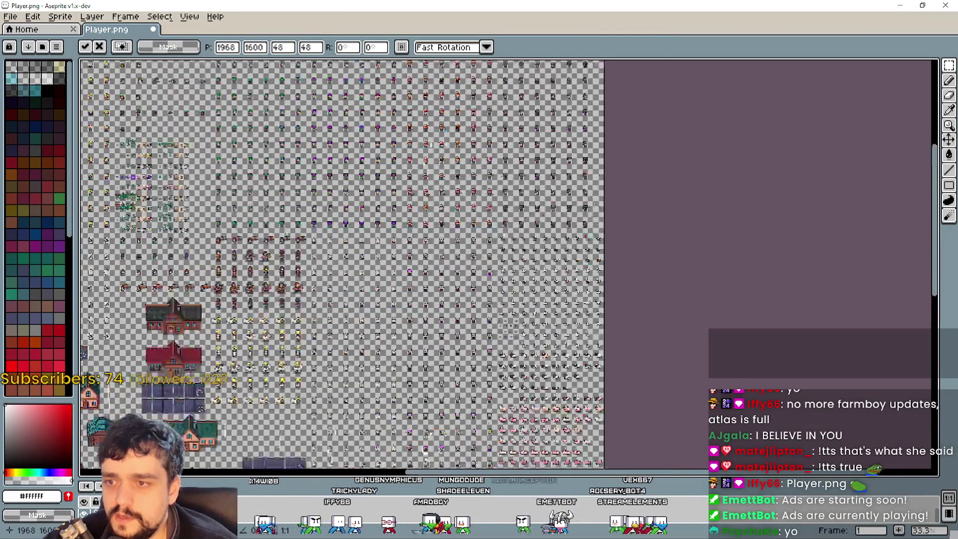
scroll(407, 210, down, 1)
scroll(408, 209, up, 2)
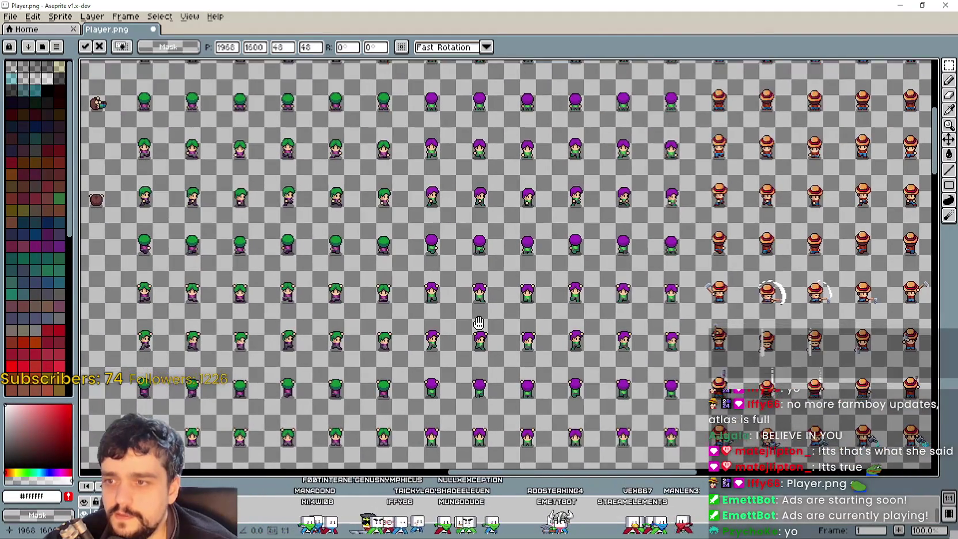
mouse_move(478, 319)
mouse_down()
mouse_move(470, 327)
mouse_move(458, 279)
mouse_up()
key(Return)
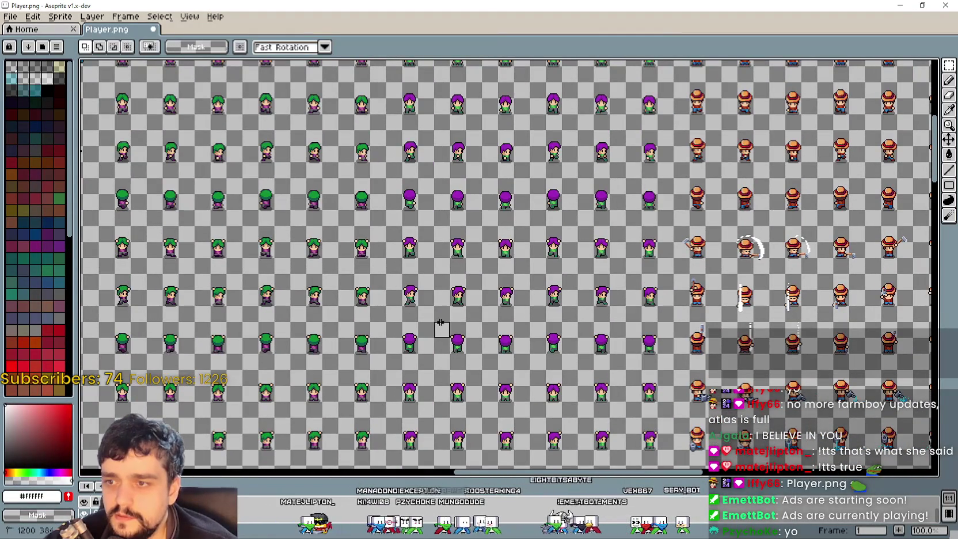
Copy a row of purple sprites and paste it down into the grid
drag(657, 284, 660, 282)
scroll(655, 302, down, 2)
mouse_move(575, 375)
mouse_down()
mouse_move(546, 323)
mouse_move(490, 323)
mouse_up()
scroll(490, 322, up, 2)
key(ctrl+v)
scroll(490, 322, up, 1)
mouse_move(539, 284)
mouse_down()
mouse_move(551, 342)
mouse_move(438, 132)
mouse_move(453, 285)
mouse_up()
scroll(557, 340, down, 2)
scroll(441, 230, up, 1)
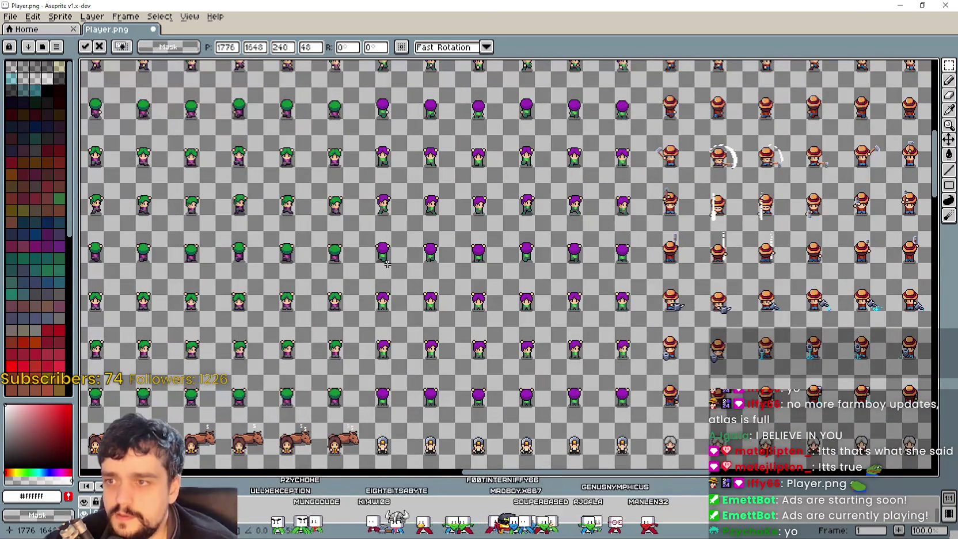
drag(382, 263, 481, 231)
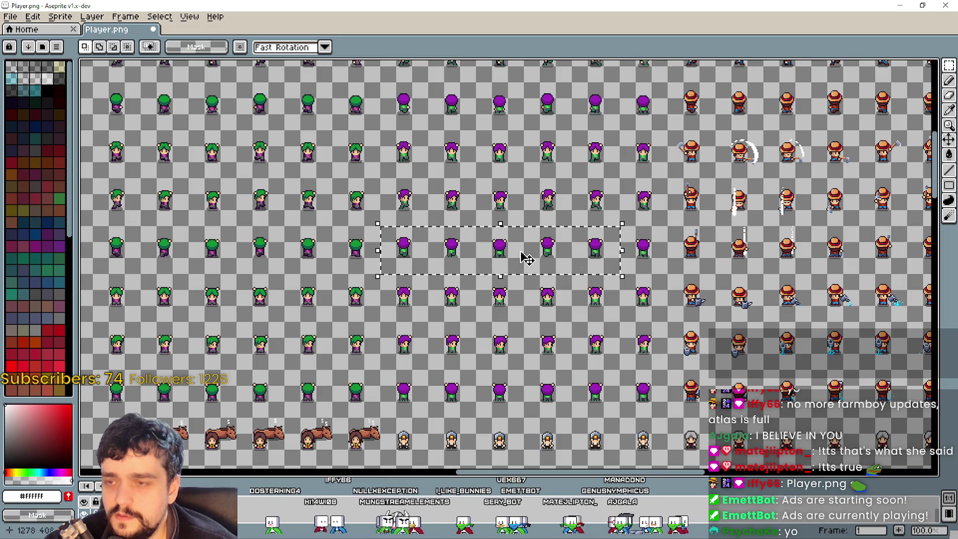
Paste the five-frame purple row beneath the existing purple rows and commit it
drag(709, 416, 684, 366)
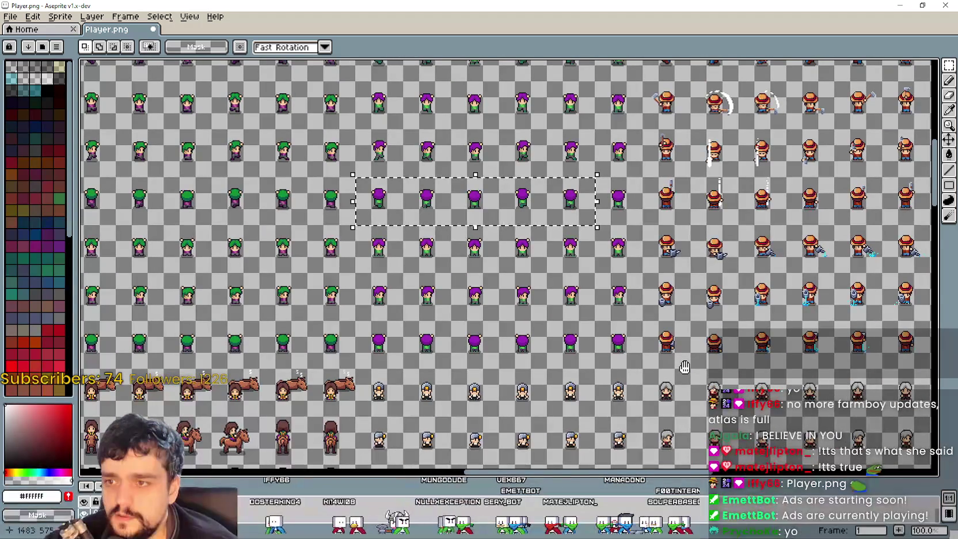
scroll(684, 366, right, 15)
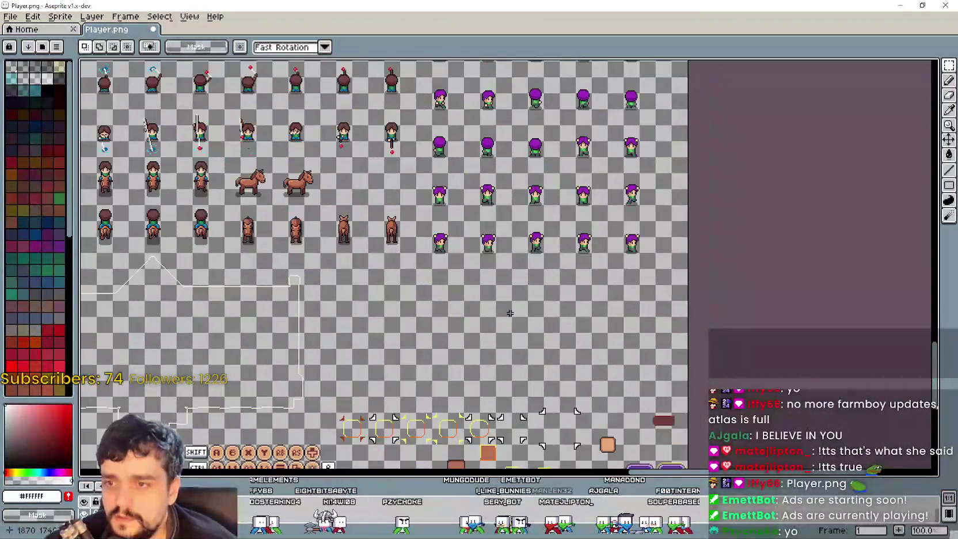
key(ctrl+v)
drag(502, 278, 534, 309)
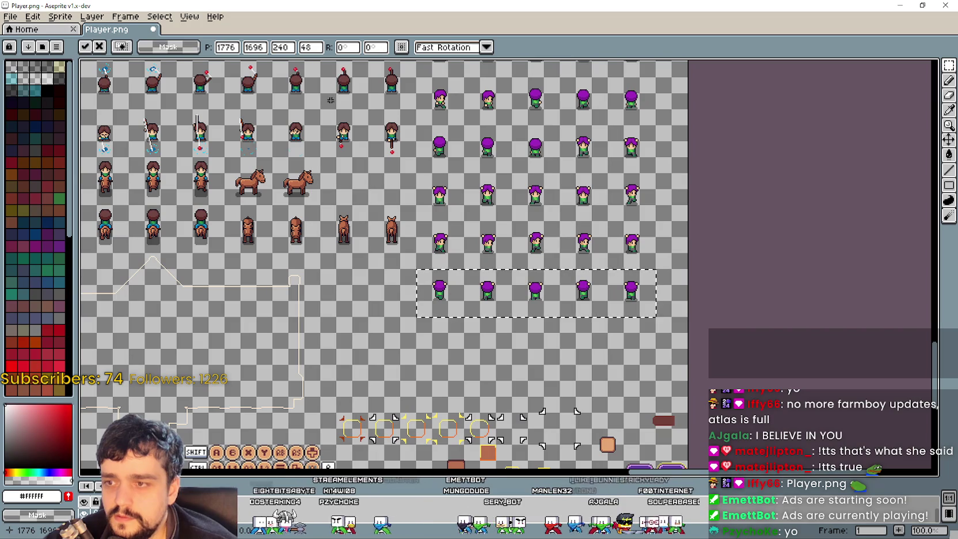
scroll(359, 123, left, 3)
scroll(358, 122, down, 1)
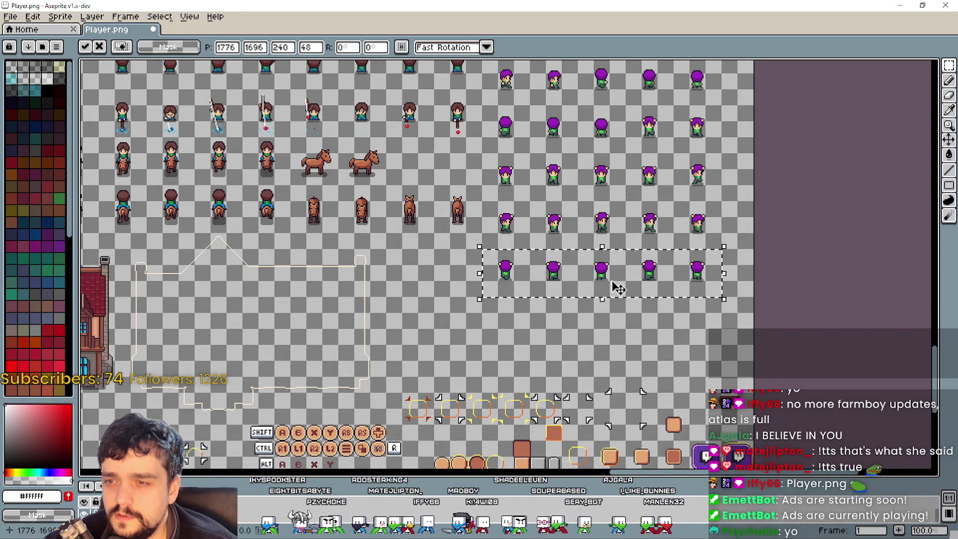
key(Return)
scroll(416, 123, down, 1)
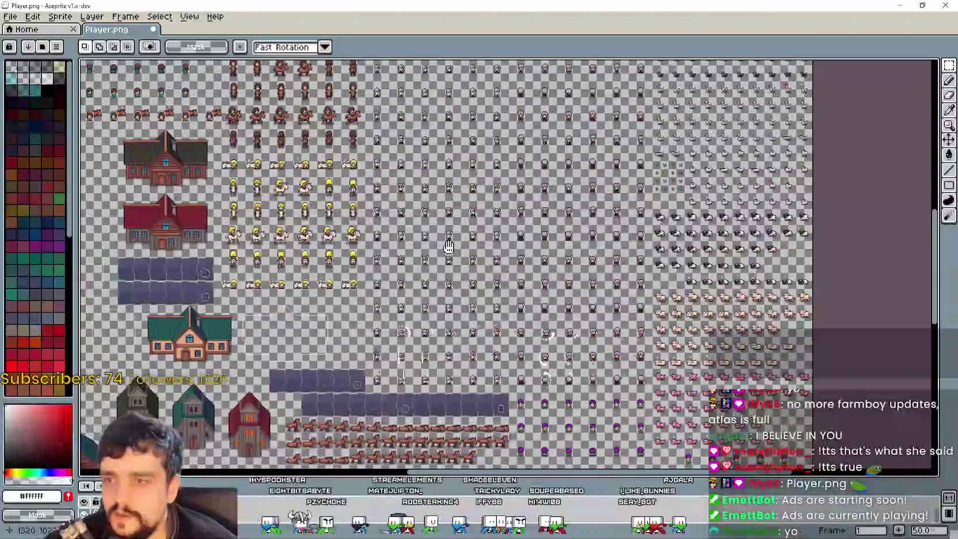
scroll(416, 123, up, 5)
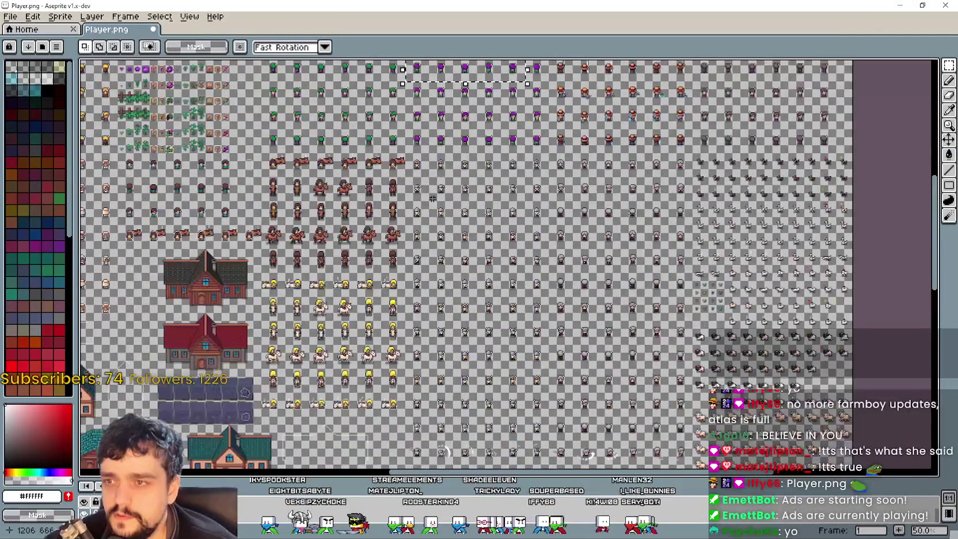
scroll(504, 286, left, 5)
scroll(505, 286, up, 1)
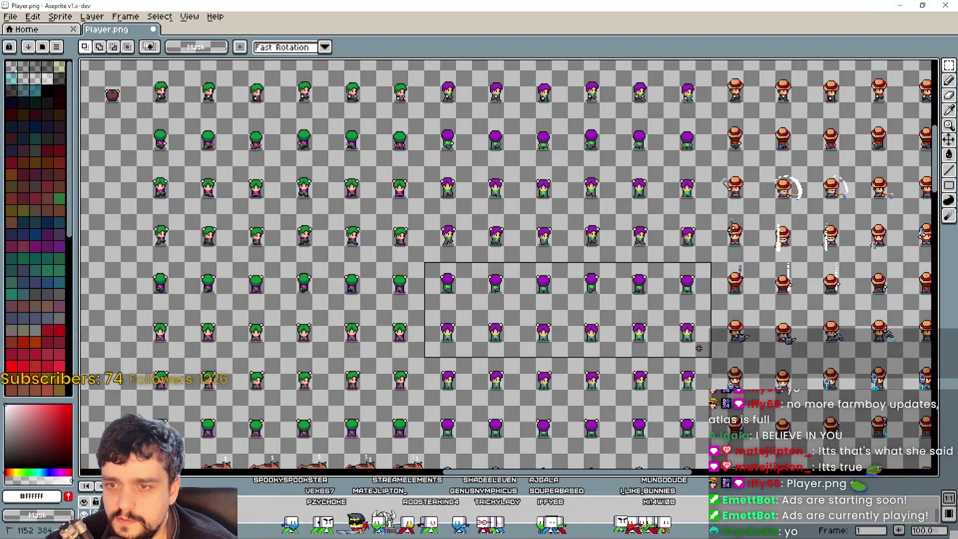
scroll(693, 351, down, 2)
scroll(521, 198, up, 1)
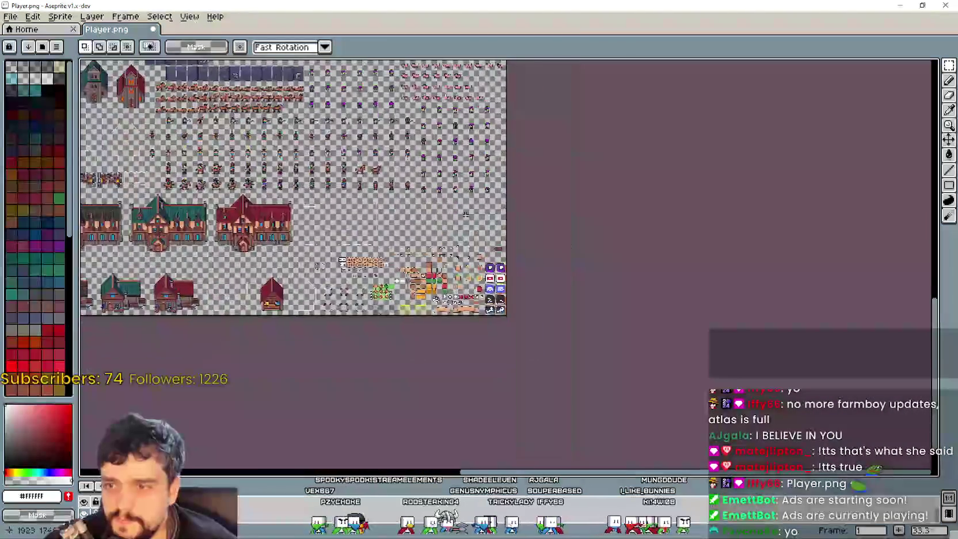
Drag the selected sprite block 16 px right to X 1760 and pan around to check it
scroll(521, 198, up, 1)
click(521, 199)
mouse_move(521, 198)
mouse_down()
mouse_move(535, 193)
mouse_move(483, 220)
mouse_move(803, 189)
mouse_move(780, 191)
mouse_up()
scroll(482, 221, up, 1)
scroll(529, 299, down, 1)
mouse_move(430, 270)
mouse_down()
mouse_move(457, 221)
mouse_move(426, 72)
mouse_move(166, 219)
mouse_move(278, 258)
mouse_up()
scroll(538, 263, up, 2)
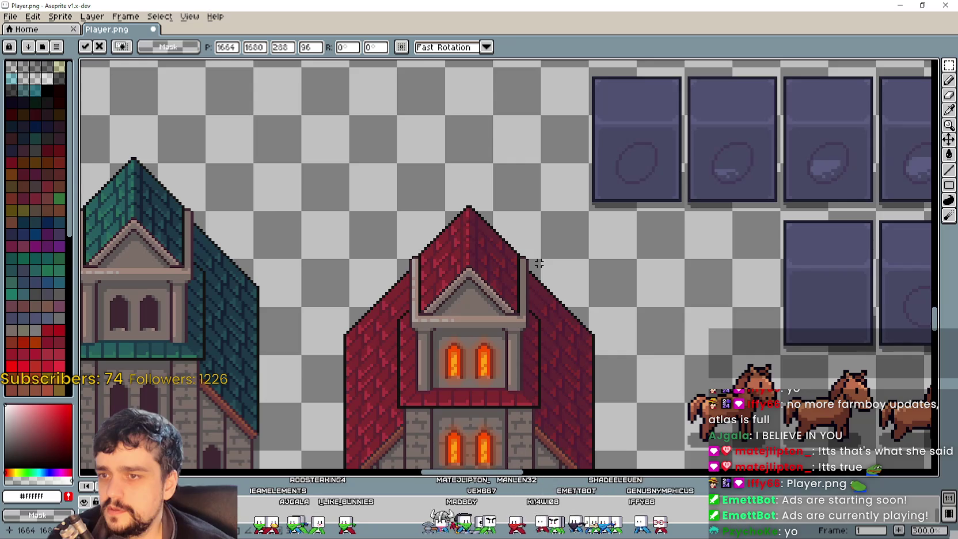
scroll(539, 263, down, 2)
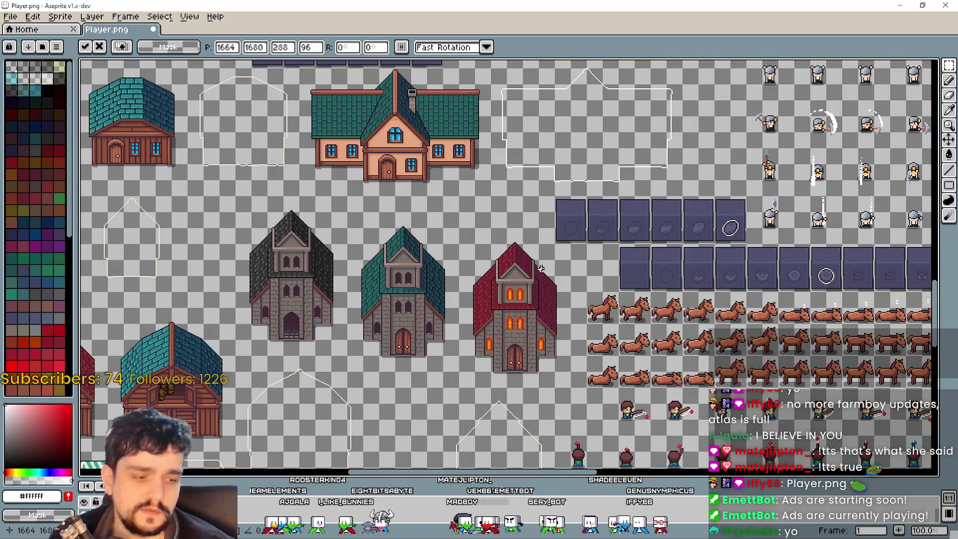
drag(499, 261, 624, 299)
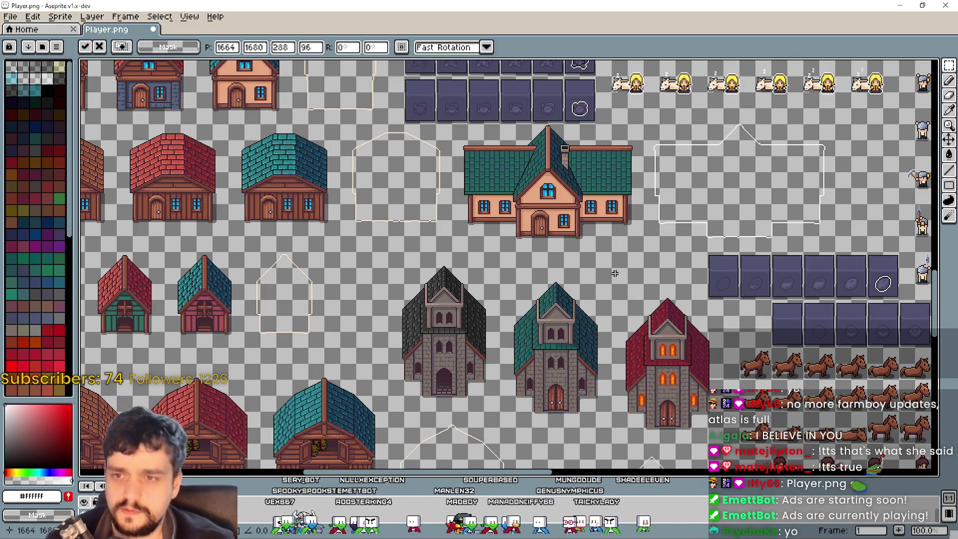
scroll(667, 289, up, 1)
scroll(526, 301, down, 2)
Commit the moved block and move the white-ring slot tile to the end of the upper panel row
scroll(537, 275, up, 1)
scroll(537, 275, up, 1)
drag(508, 283, 550, 253)
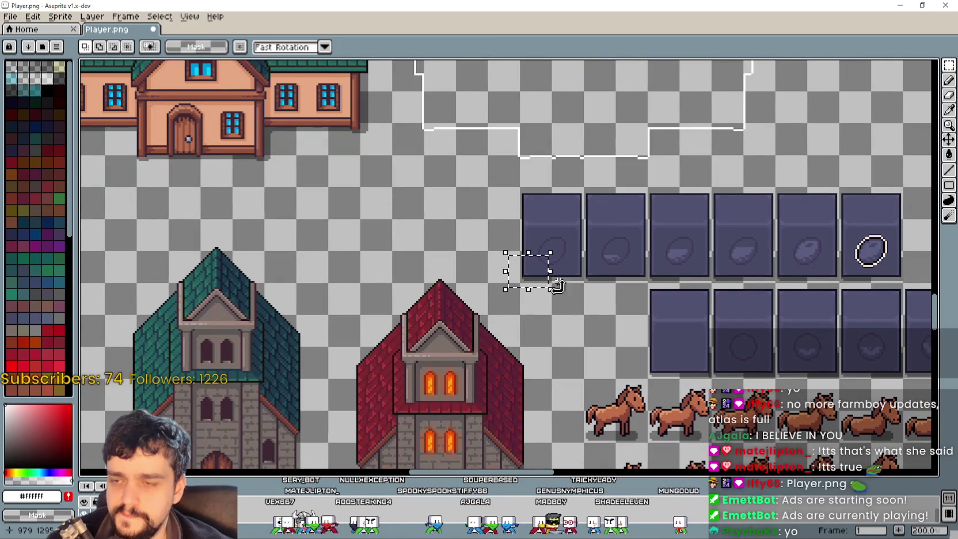
scroll(541, 370, down, 3)
scroll(516, 215, down, 1)
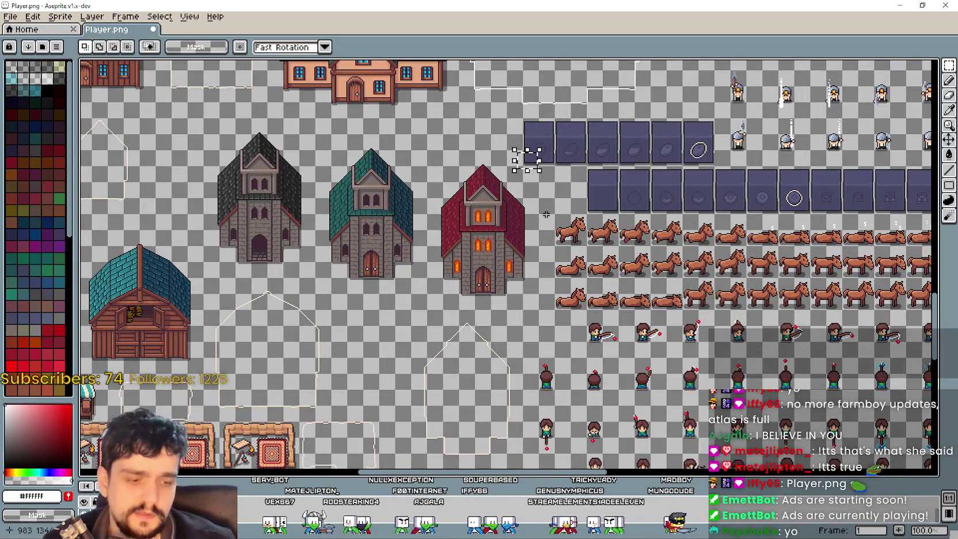
mouse_move(612, 206)
mouse_down()
mouse_move(598, 375)
mouse_move(614, 405)
mouse_up()
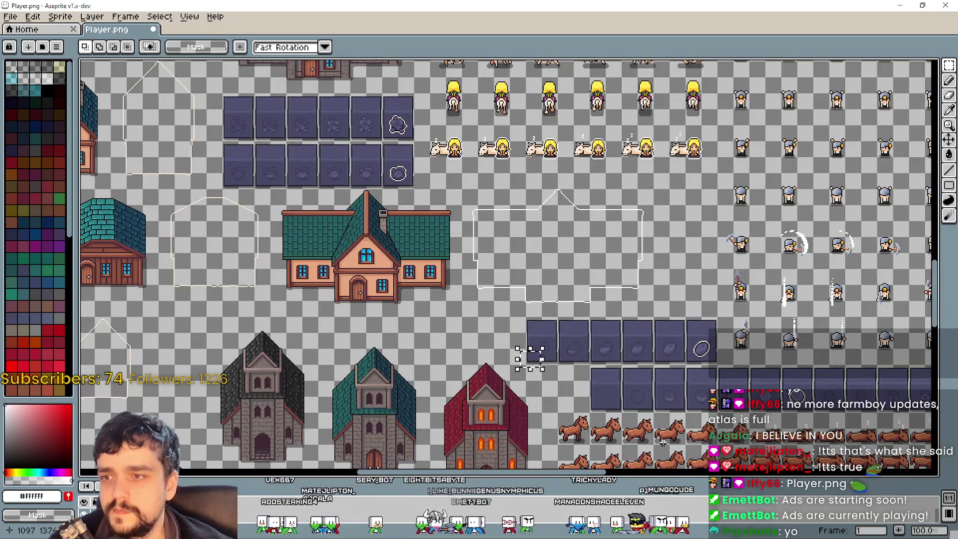
scroll(657, 396, up, 1)
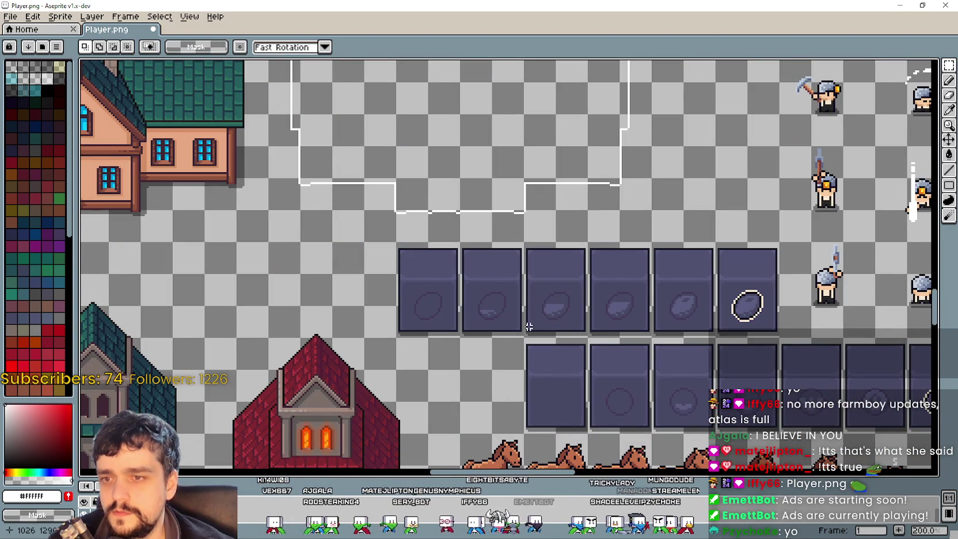
scroll(660, 305, right, 3)
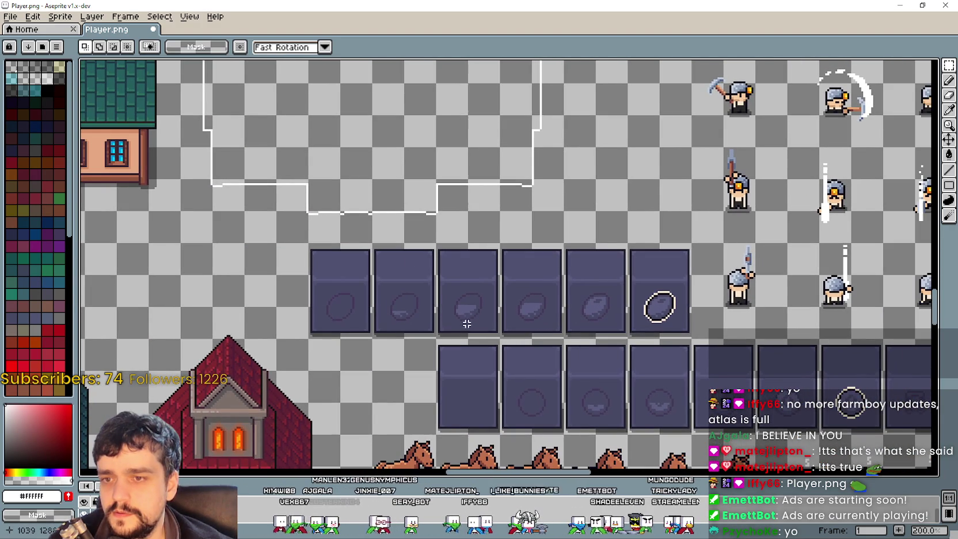
mouse_move(652, 313)
mouse_down()
mouse_move(675, 229)
mouse_move(658, 305)
mouse_up()
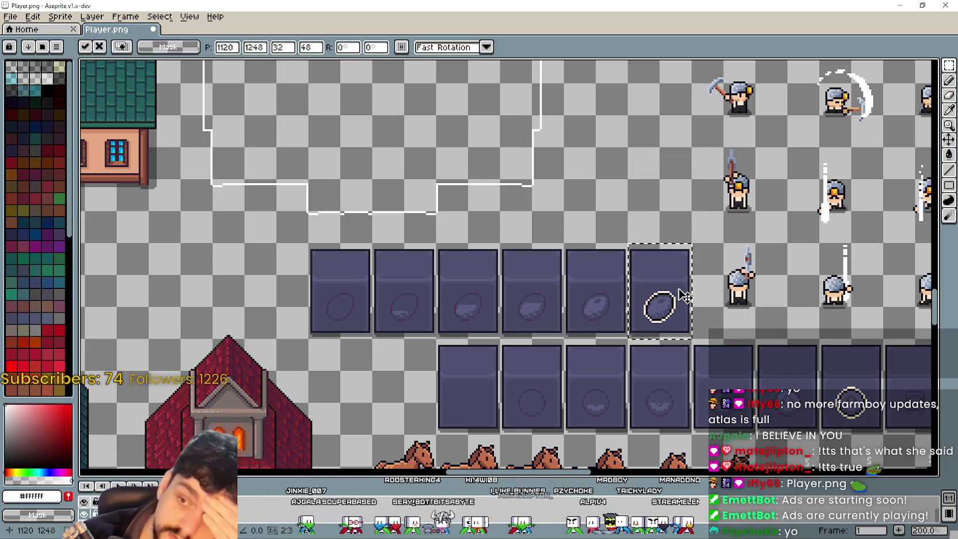
scroll(493, 348, down, 2)
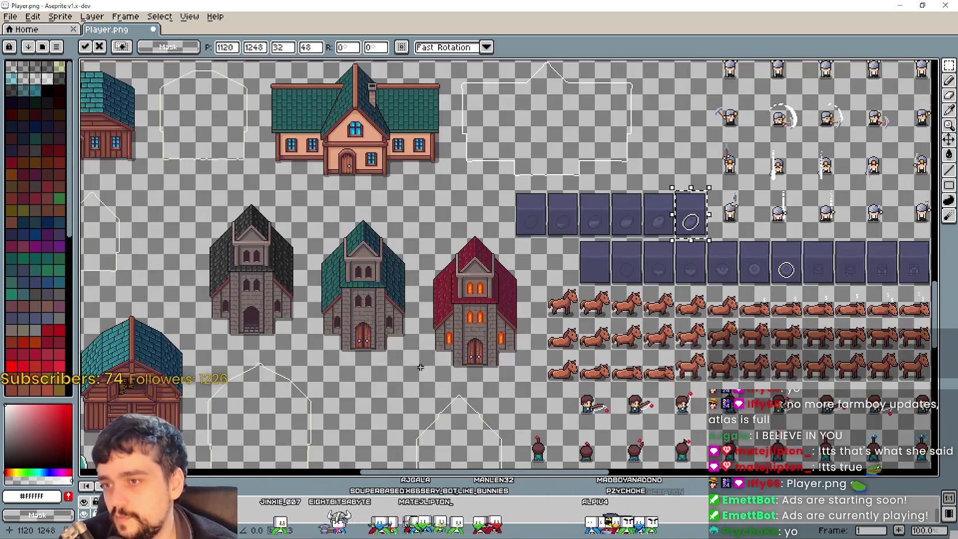
Commit the white-ring panel's new position and marquee-select the red church
click(420, 367)
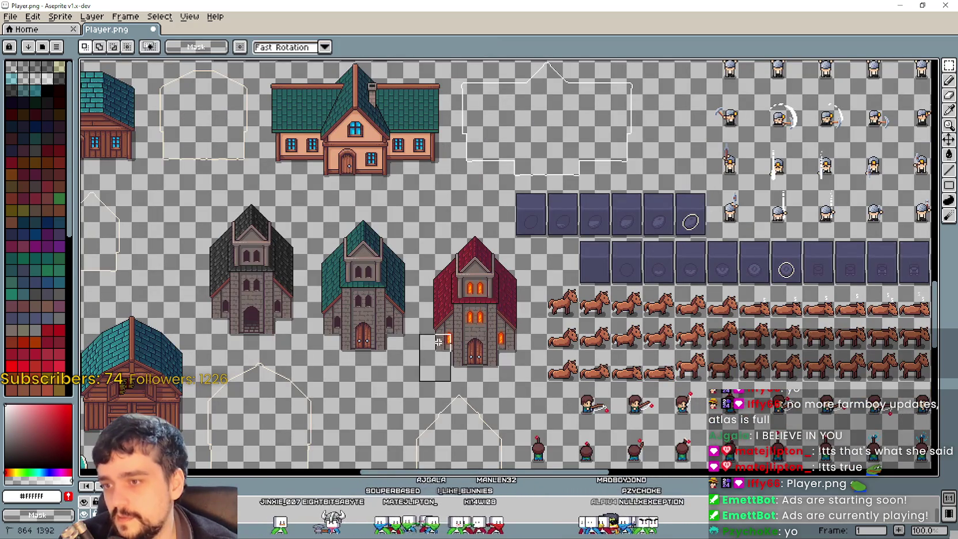
drag(419, 381, 514, 238)
scroll(523, 260, up, 2)
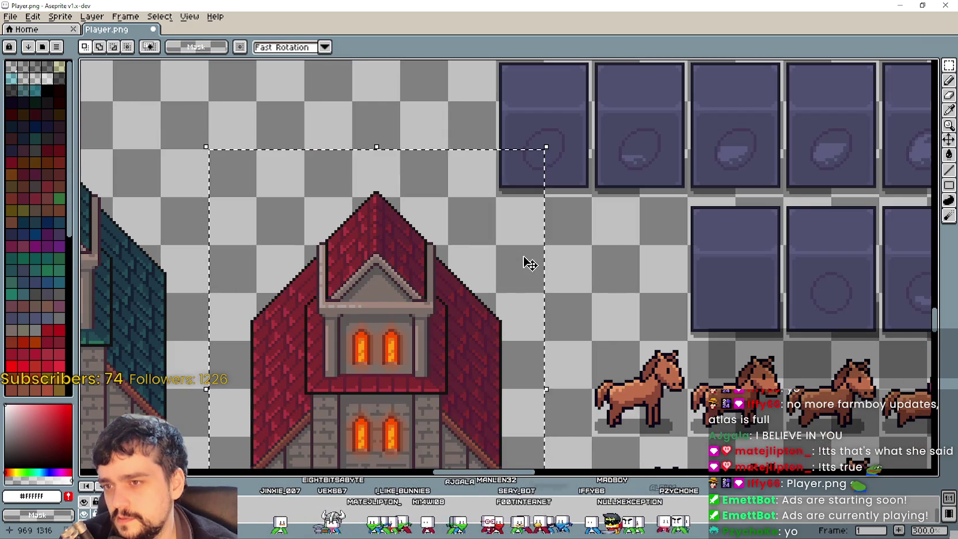
scroll(523, 260, down, 2)
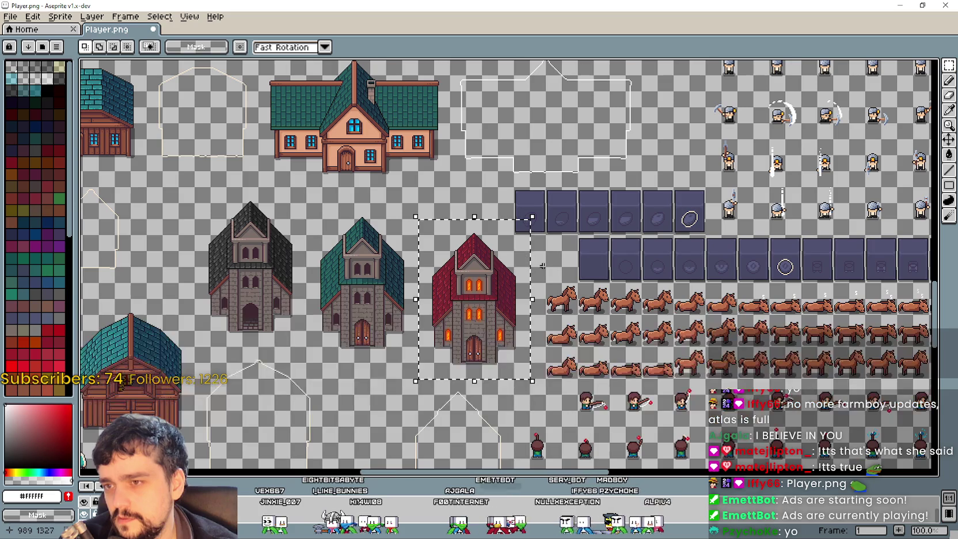
Pan across the buildings and marquee-select the empty house outline below the churches
mouse_move(606, 253)
mouse_down()
mouse_move(700, 196)
mouse_move(723, 120)
mouse_up()
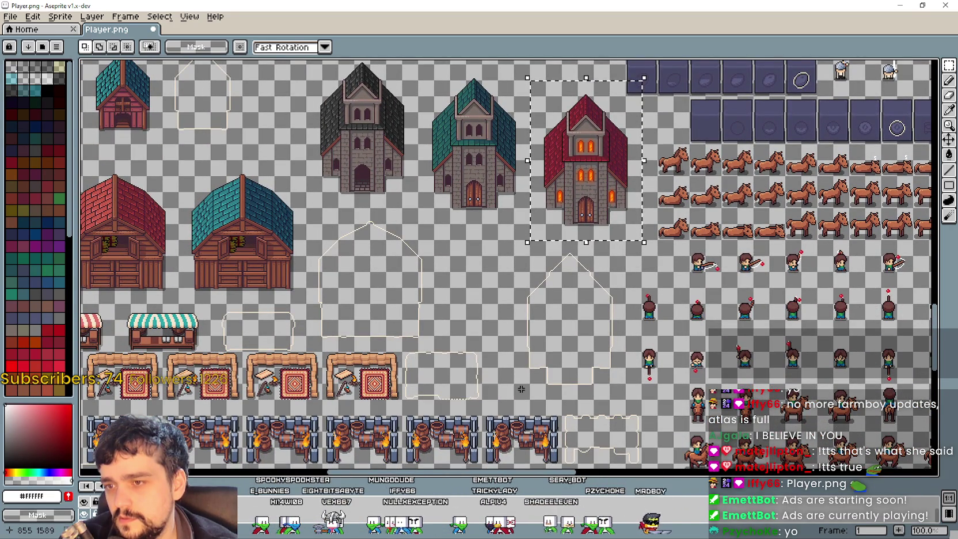
drag(515, 397, 577, 334)
drag(615, 258, 619, 239)
scroll(662, 259, down, 3)
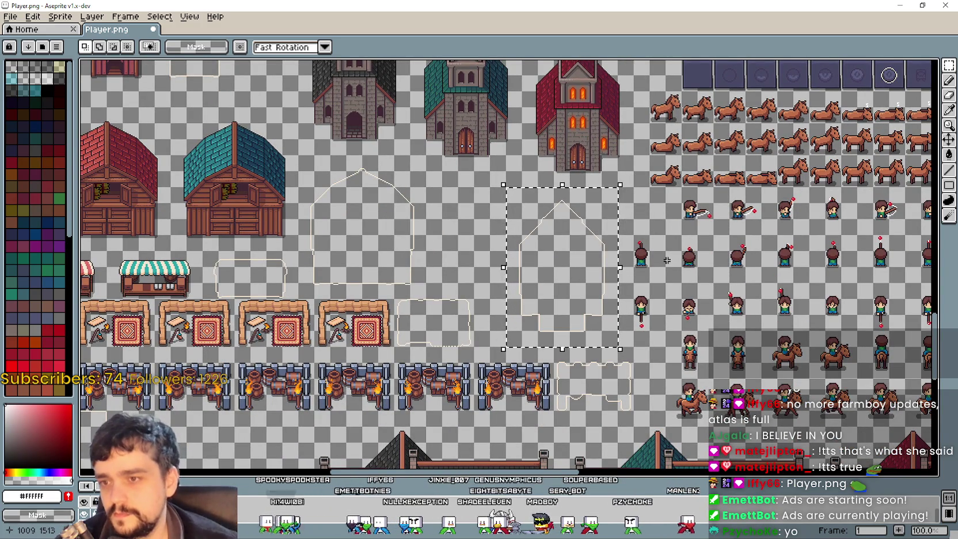
scroll(679, 354, up, 1)
scroll(551, 396, up, 1)
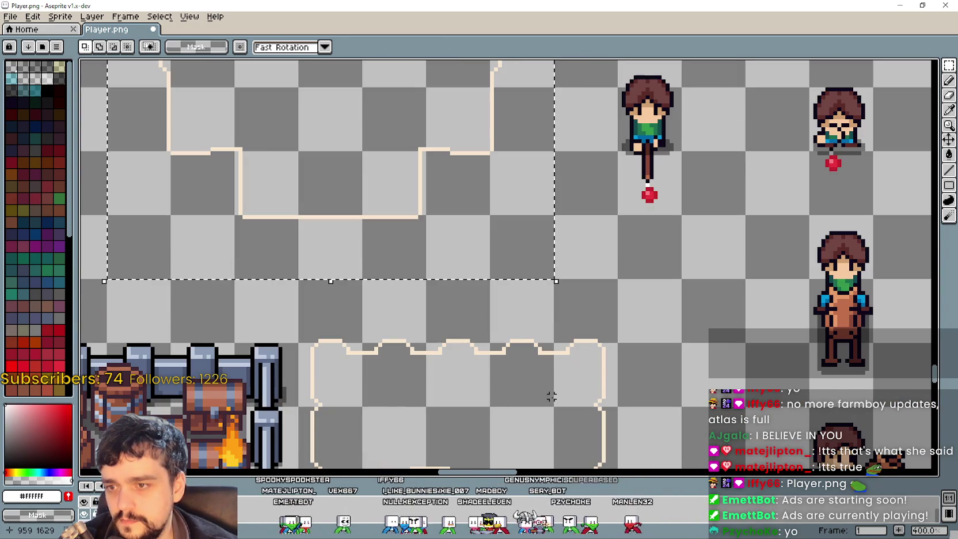
scroll(550, 395, down, 1)
scroll(541, 380, down, 1)
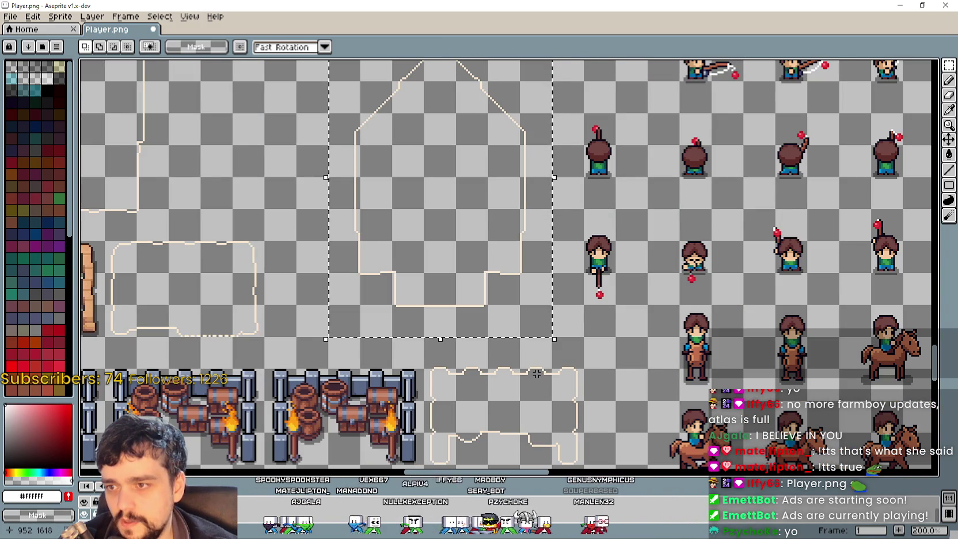
scroll(541, 371, down, 1)
scroll(578, 366, down, 1)
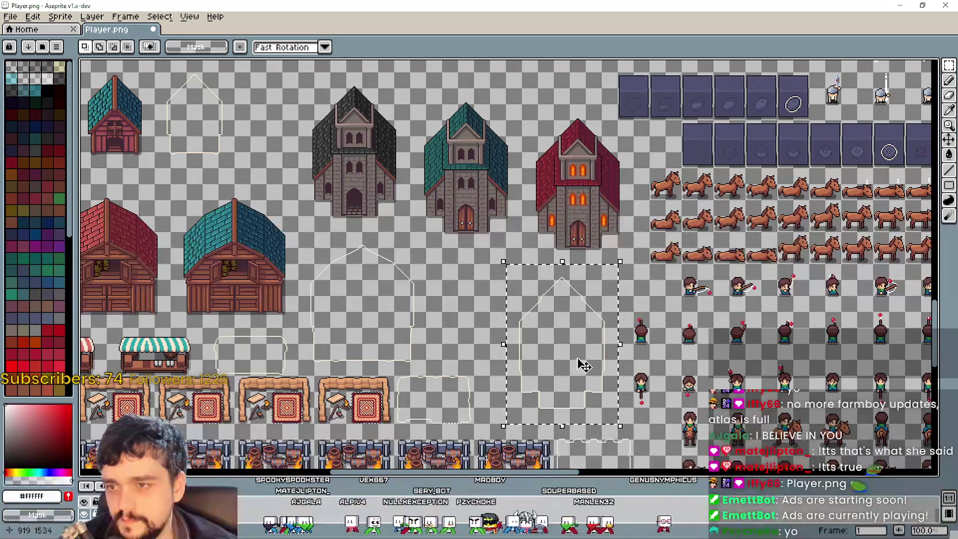
scroll(569, 296, up, 1)
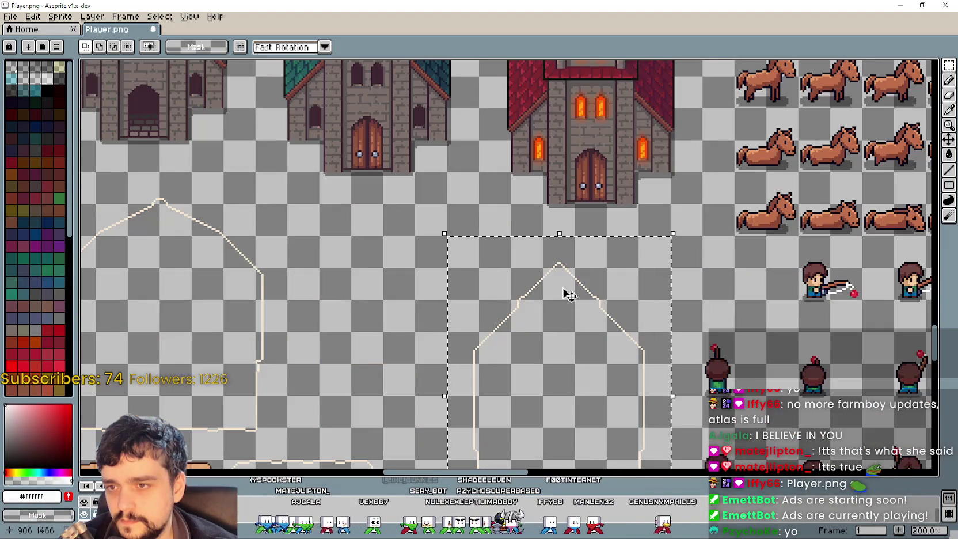
scroll(562, 293, down, 2)
scroll(552, 343, up, 1)
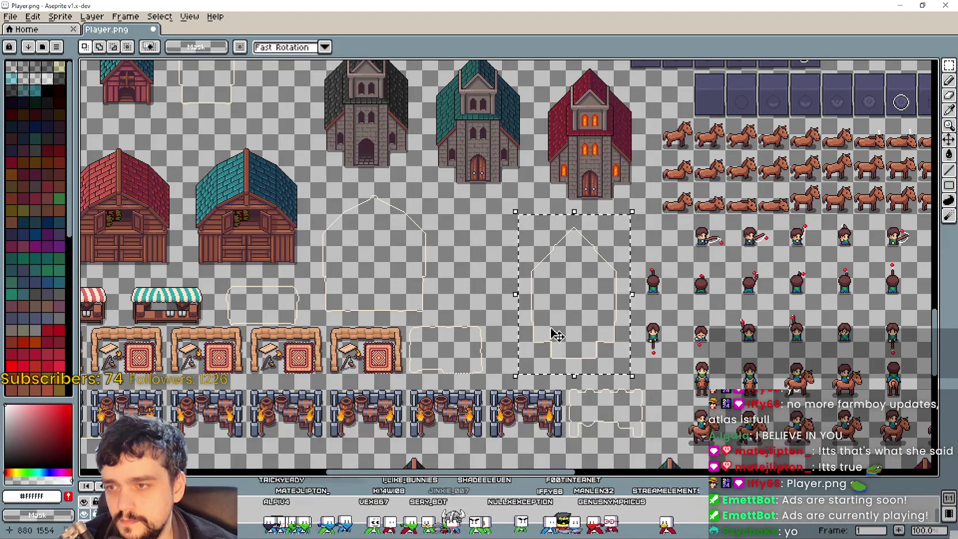
scroll(554, 333, up, 1)
scroll(599, 369, down, 1)
mouse_move(599, 369)
mouse_down()
mouse_move(603, 397)
mouse_move(673, 435)
mouse_up()
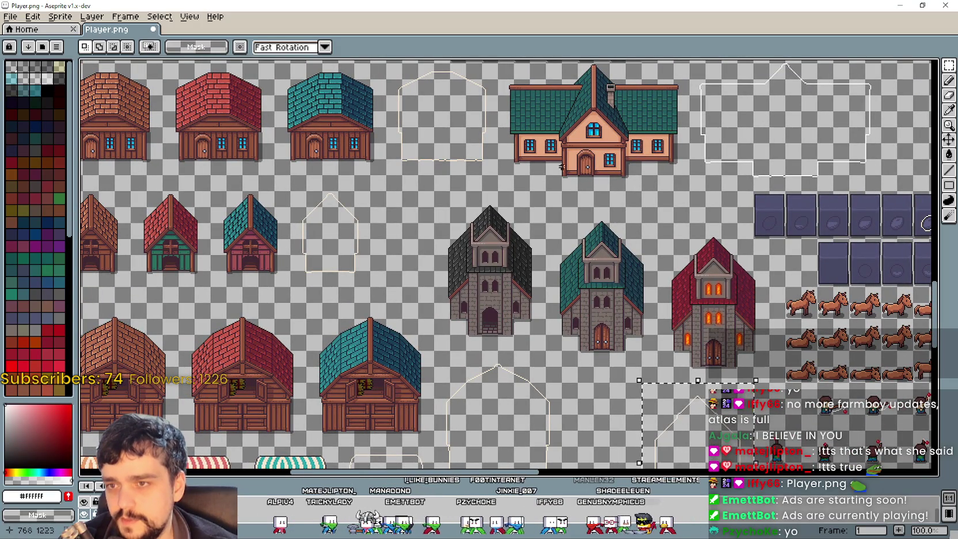
scroll(560, 166, up, 3)
drag(503, 260, 697, 132)
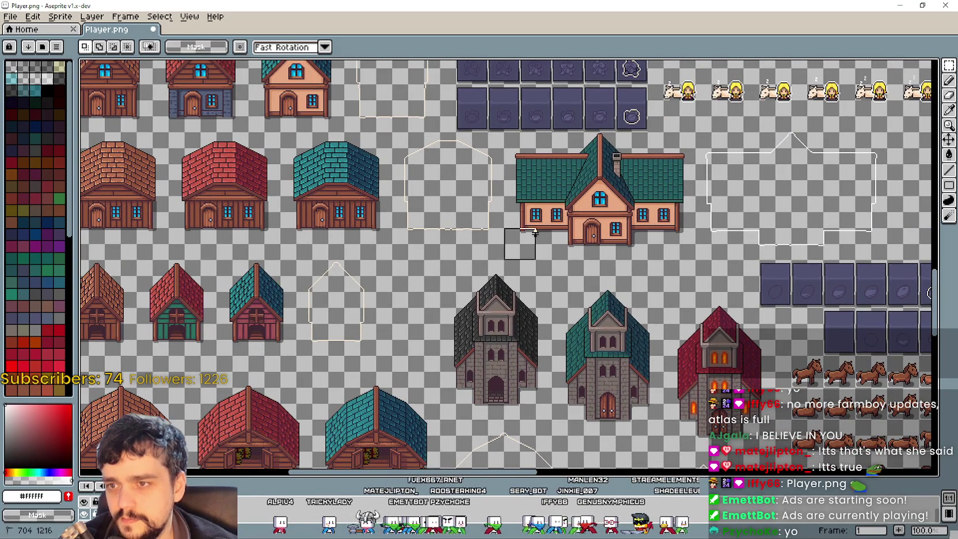
scroll(602, 416, down, 3)
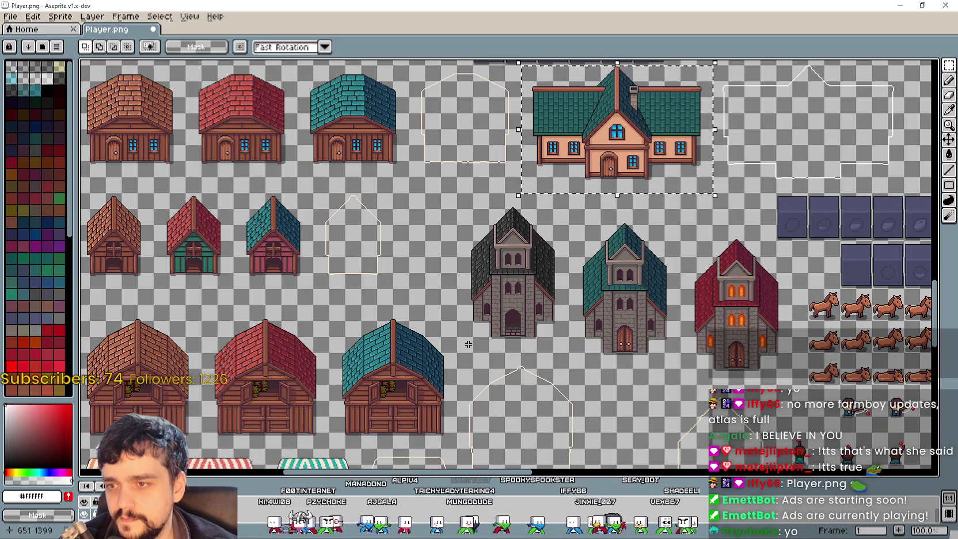
key(ctrl+d)
drag(351, 422, 458, 304)
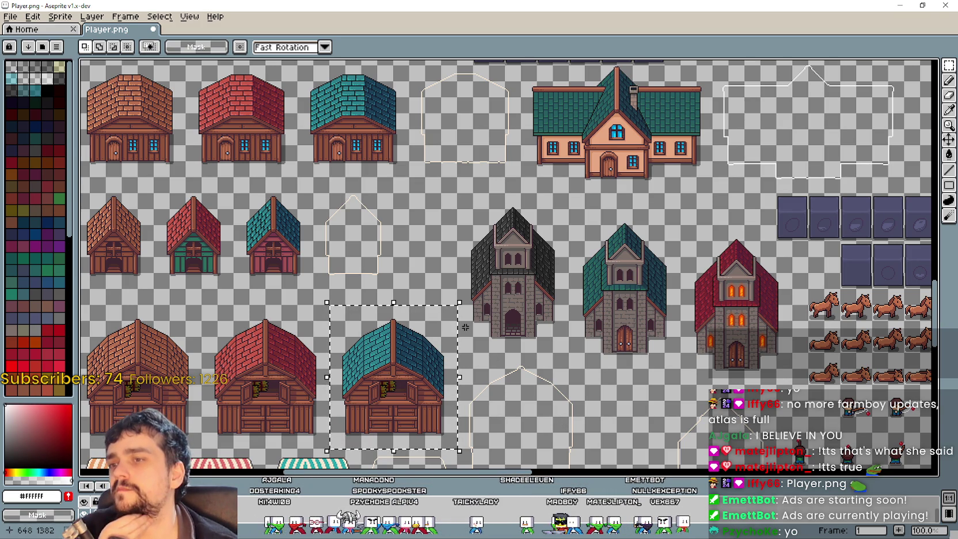
mouse_move(458, 351)
mouse_down()
mouse_move(552, 201)
mouse_move(570, 193)
mouse_up()
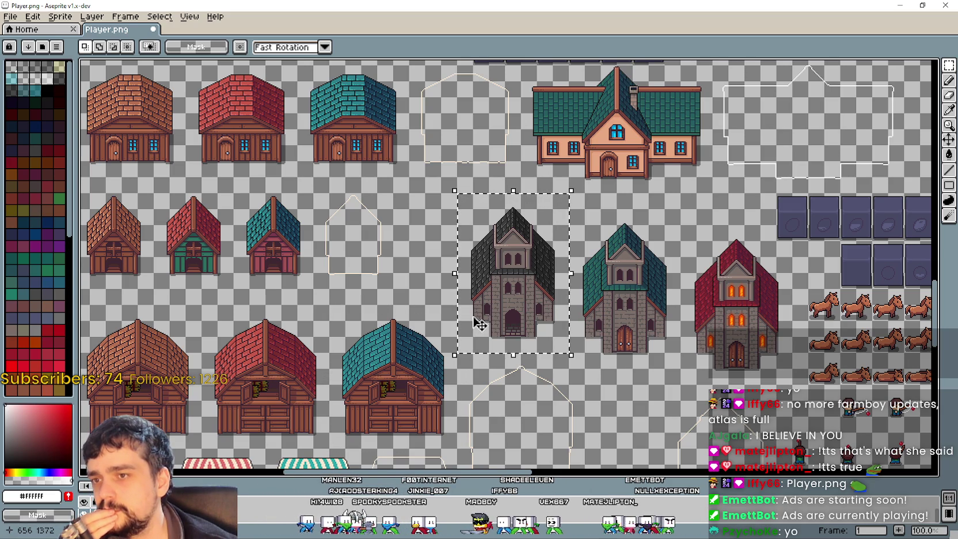
drag(766, 322, 586, 297)
scroll(586, 297, down, 2)
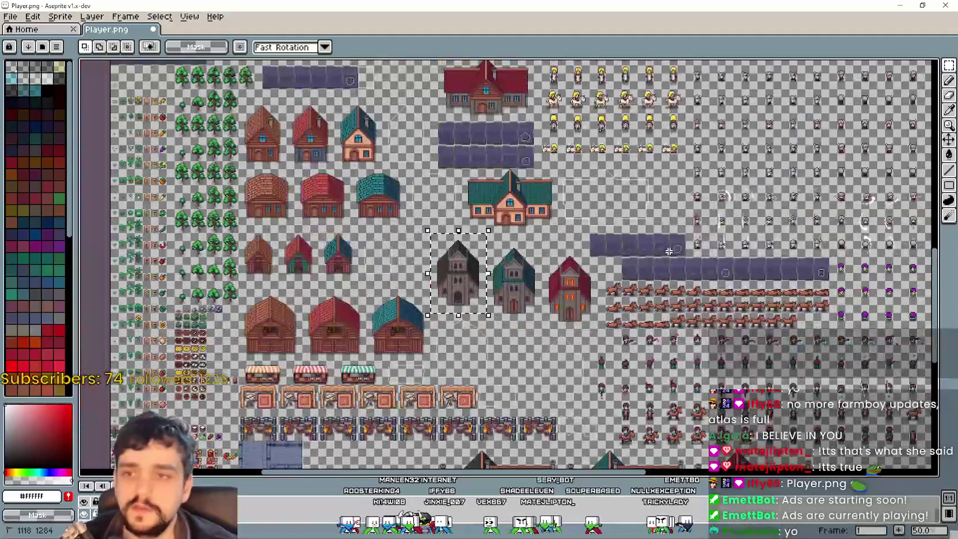
scroll(610, 265, up, 1)
scroll(609, 266, up, 1)
scroll(510, 284, down, 3)
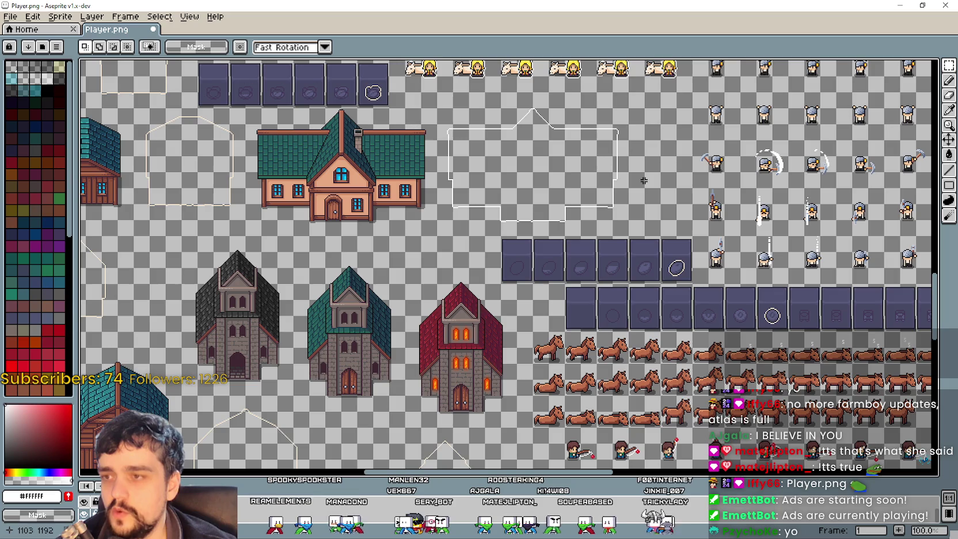
scroll(643, 181, down, 3)
scroll(617, 337, up, 1)
scroll(529, 237, down, 1)
scroll(507, 187, up, 1)
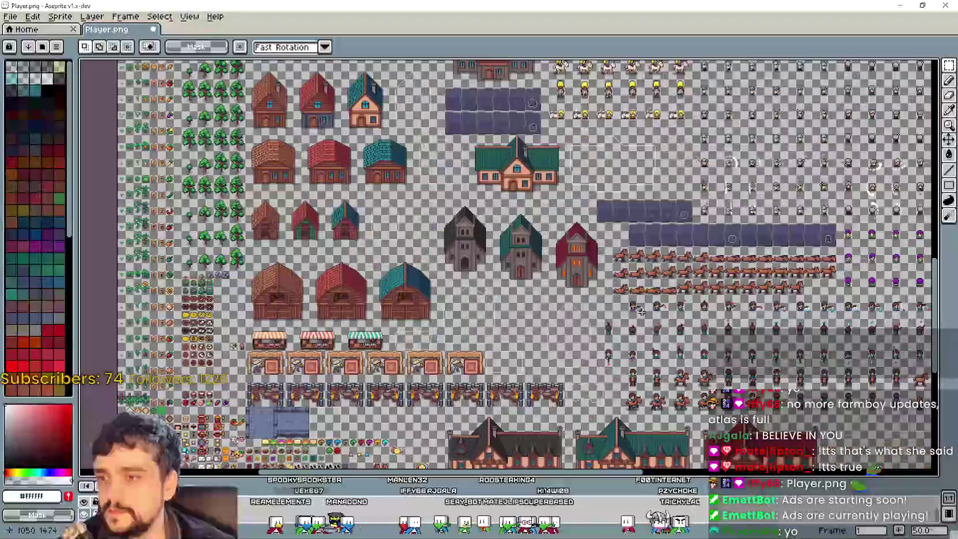
mouse_move(840, 247)
mouse_down()
mouse_move(477, 226)
mouse_move(513, 81)
mouse_up()
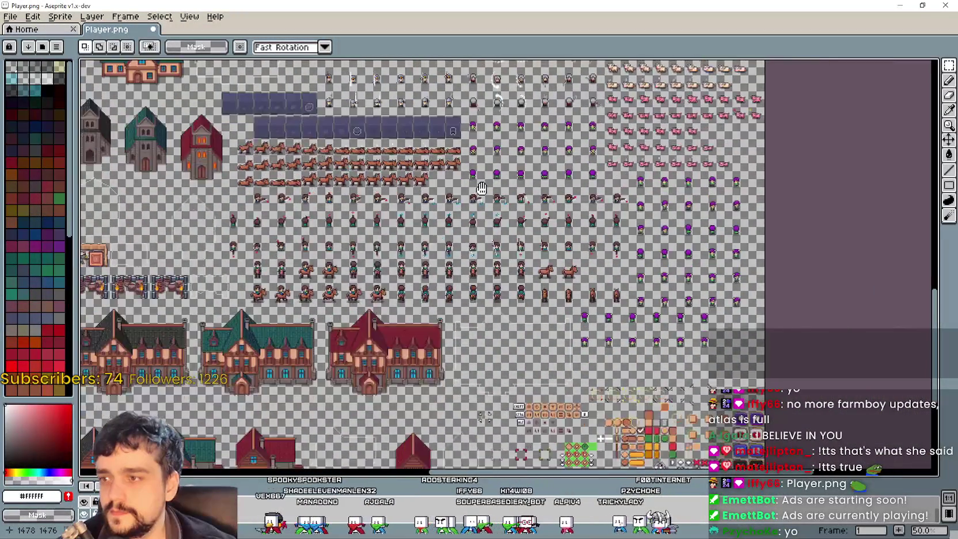
scroll(310, 219, up, 2)
scroll(320, 173, down, 1)
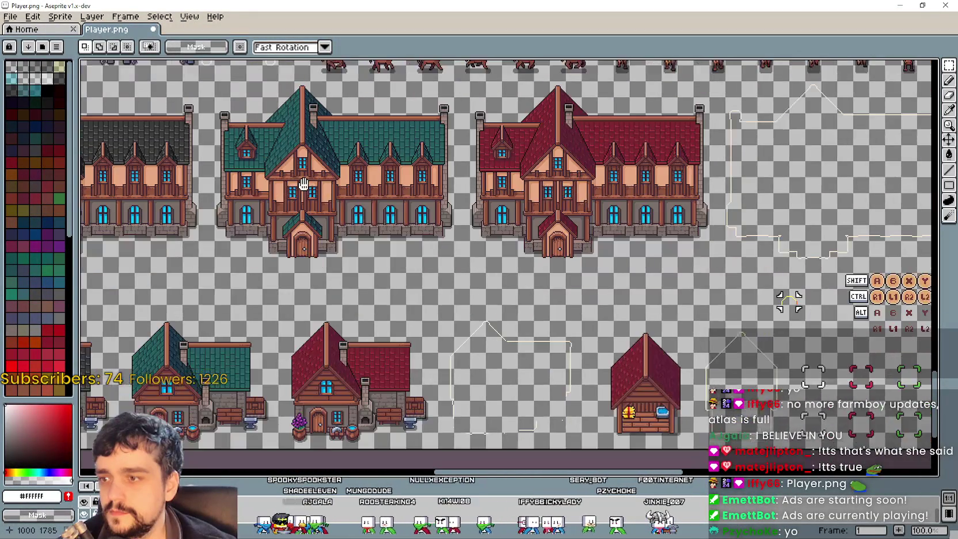
drag(299, 190, 694, 224)
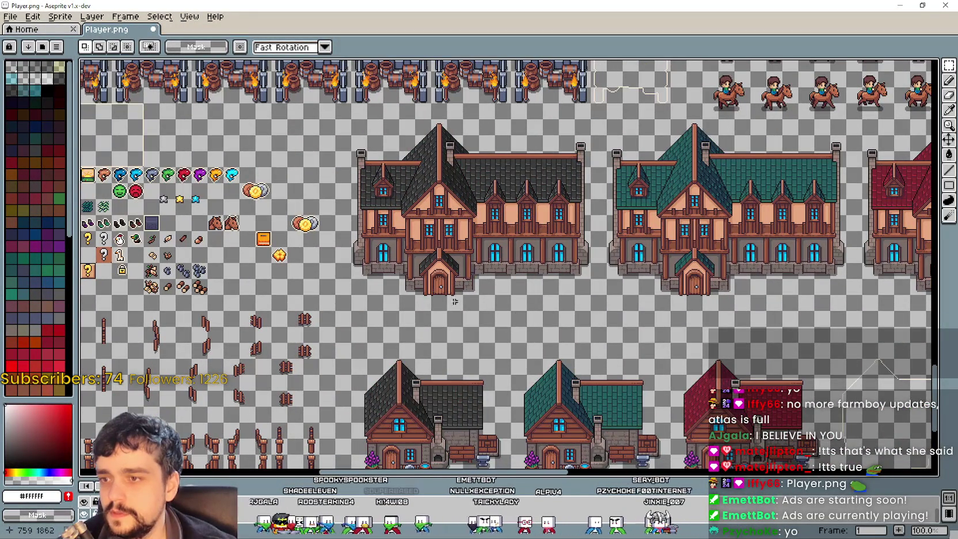
drag(421, 281, 277, 278)
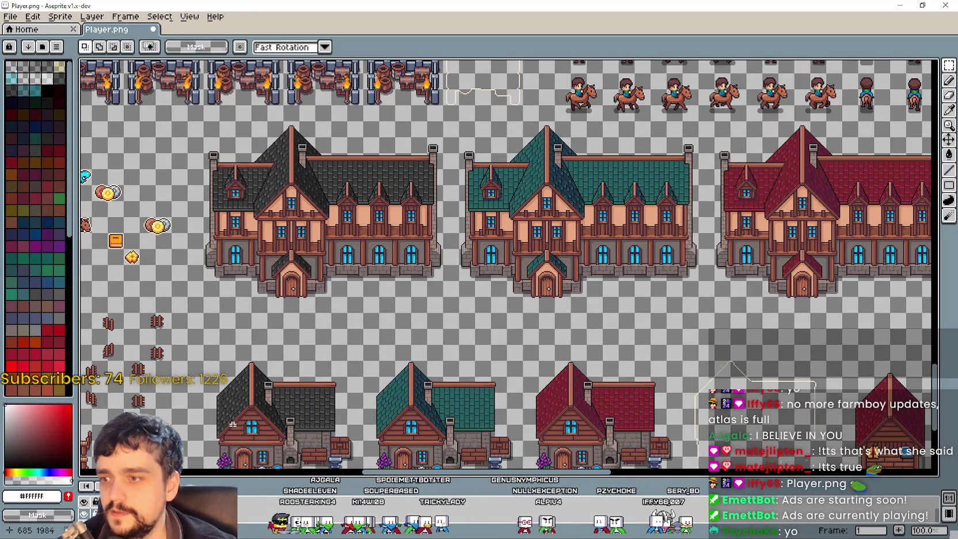
drag(233, 424, 218, 315)
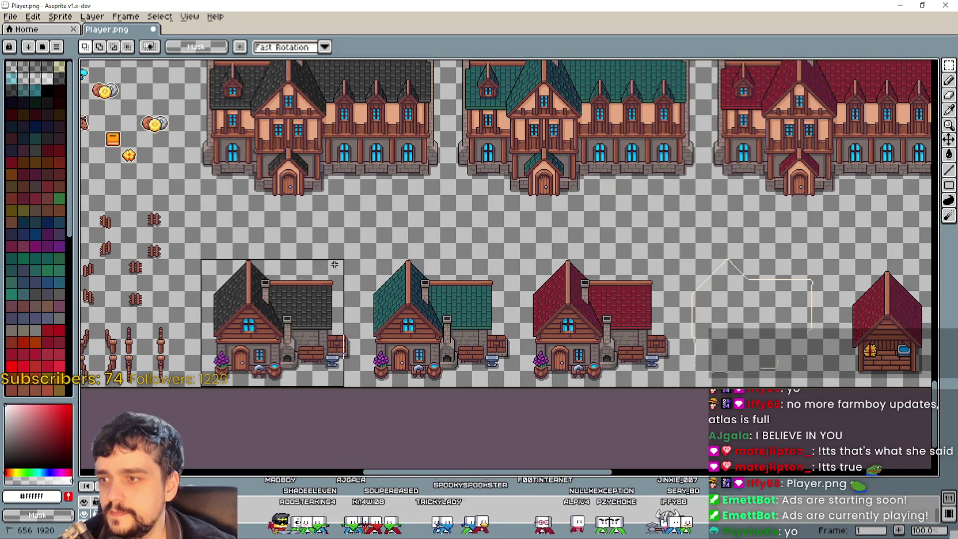
drag(325, 163, 342, 373)
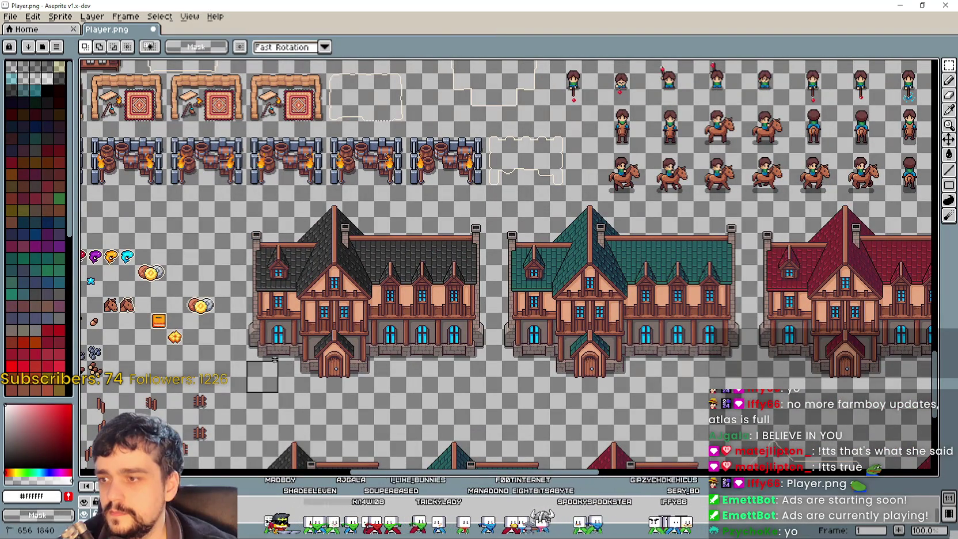
drag(275, 358, 465, 207)
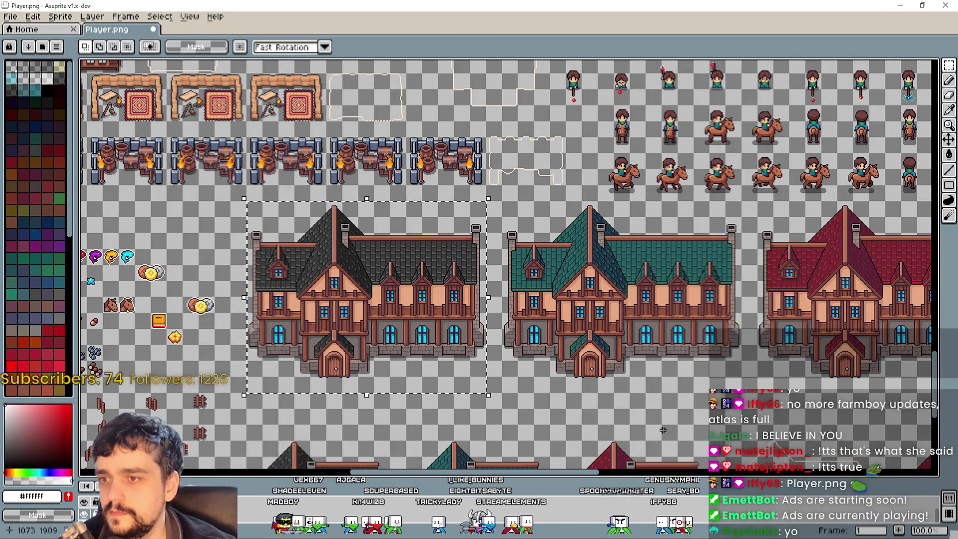
scroll(535, 245, down, 2)
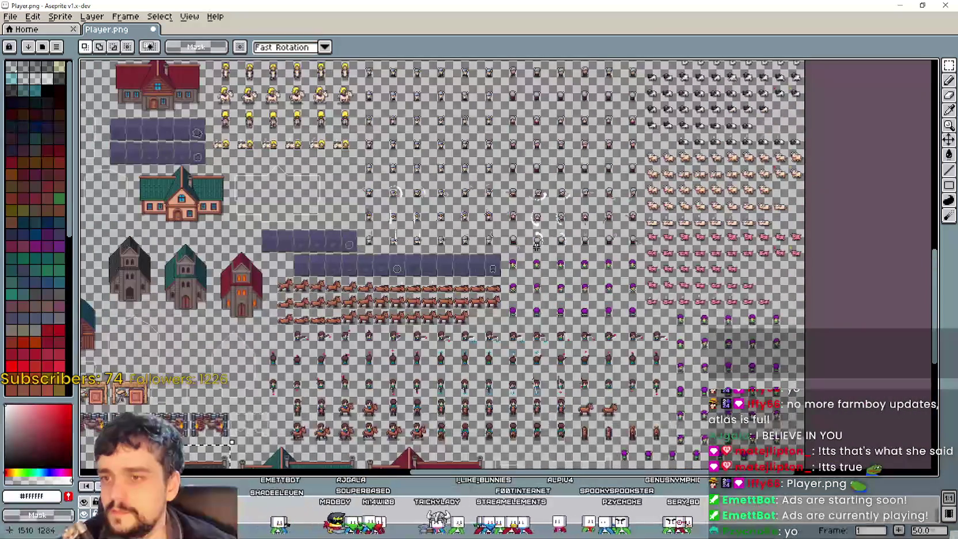
scroll(536, 244, down, 2)
scroll(490, 302, up, 2)
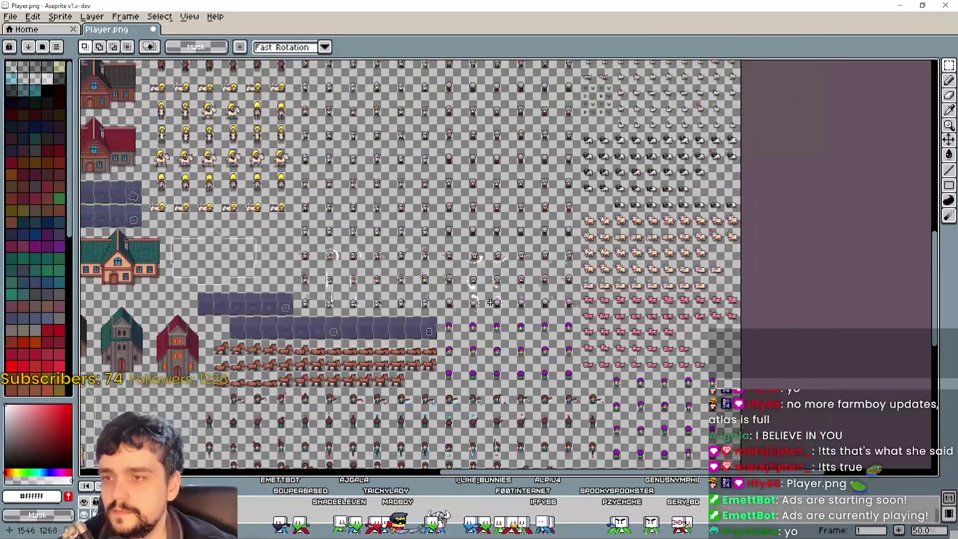
scroll(490, 301, up, 1)
scroll(563, 315, up, 1)
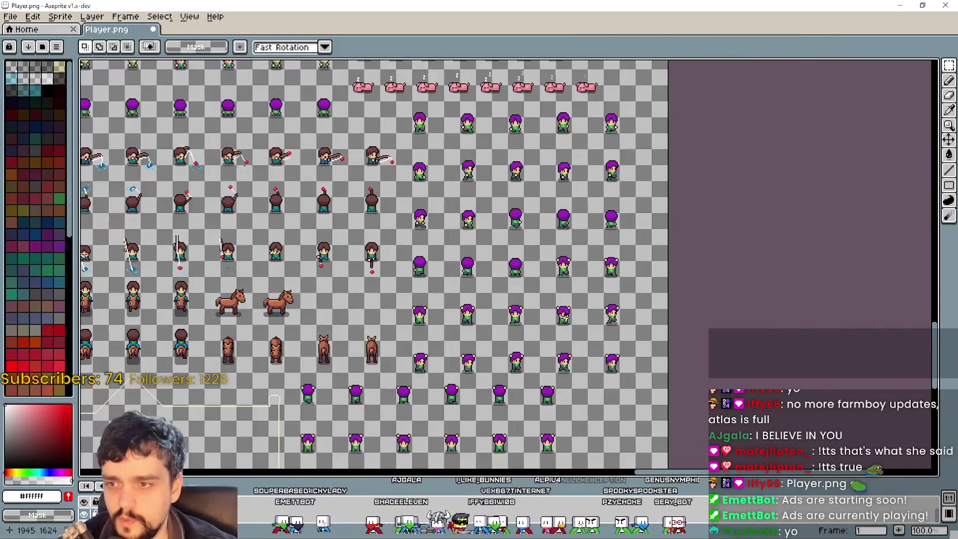
drag(563, 316, 541, 227)
scroll(405, 358, up, 1)
scroll(374, 328, down, 1)
scroll(351, 311, down, 1)
scroll(331, 294, up, 1)
scroll(330, 294, down, 2)
scroll(368, 340, up, 1)
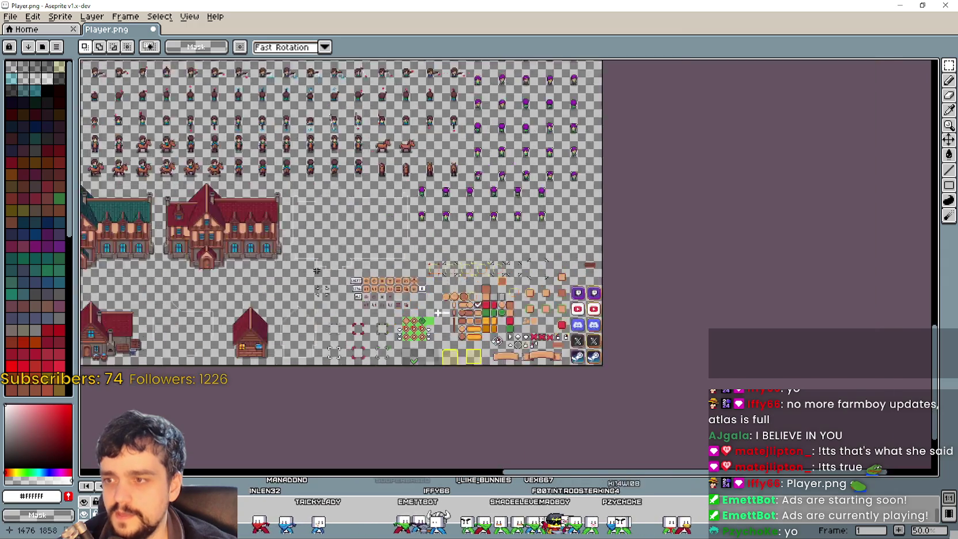
scroll(409, 397, up, 1)
scroll(446, 446, up, 1)
scroll(446, 447, up, 1)
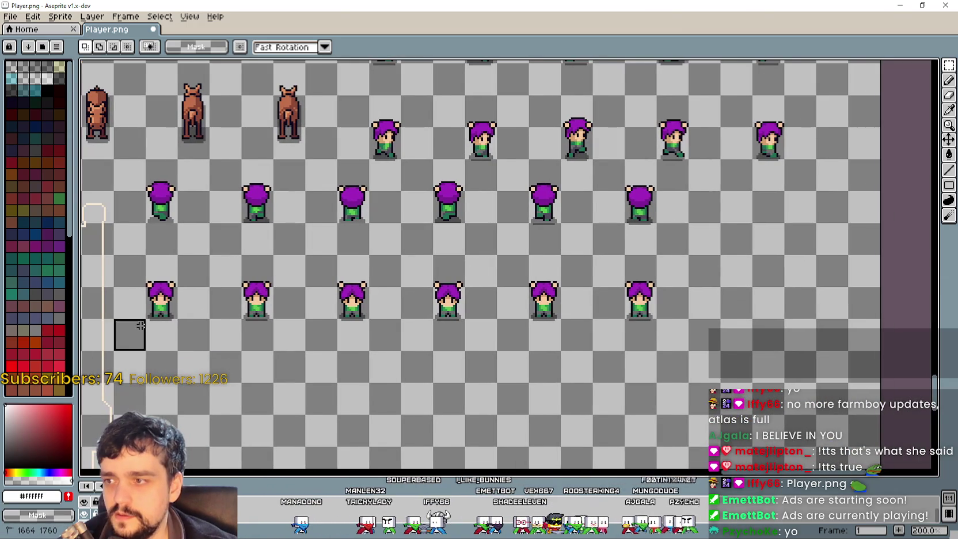
drag(141, 326, 225, 266)
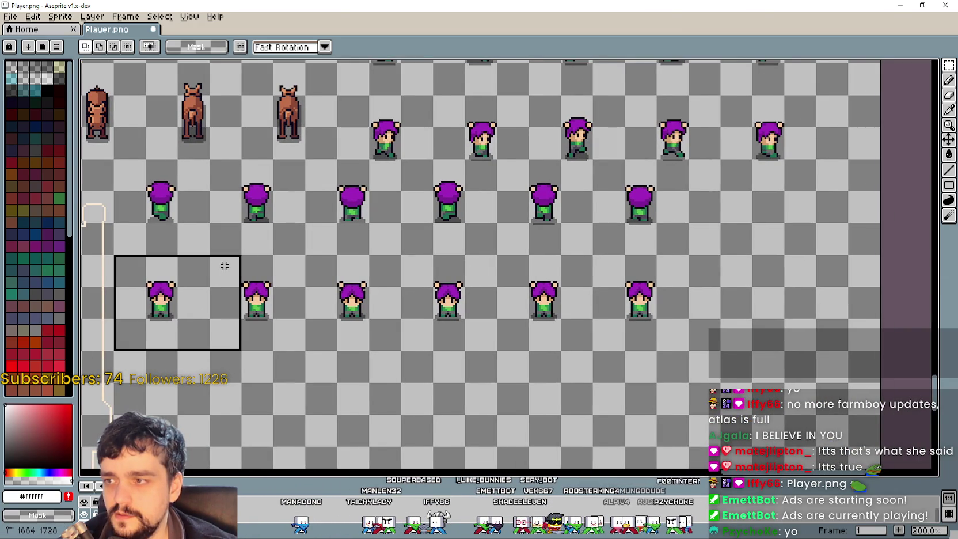
drag(286, 260, 852, 225)
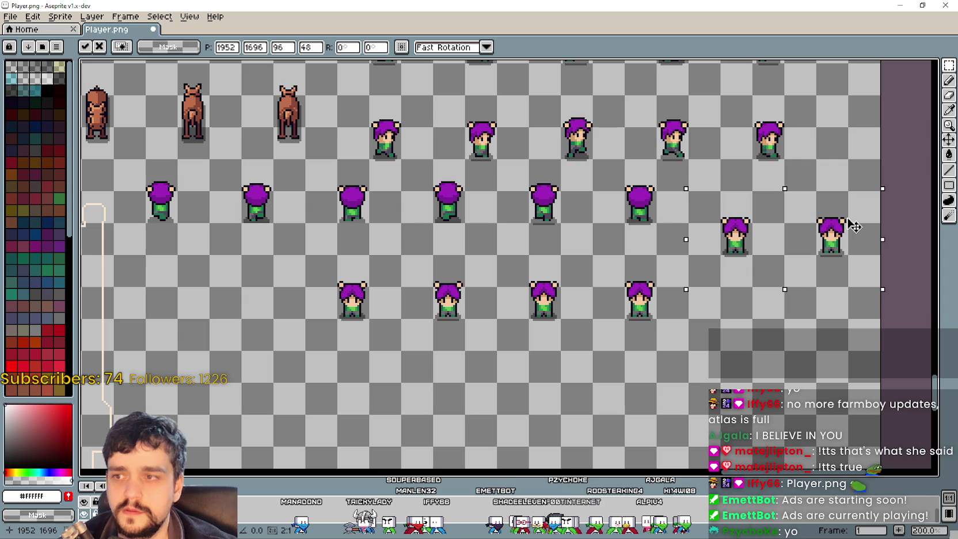
drag(852, 226, 541, 224)
key(Escape)
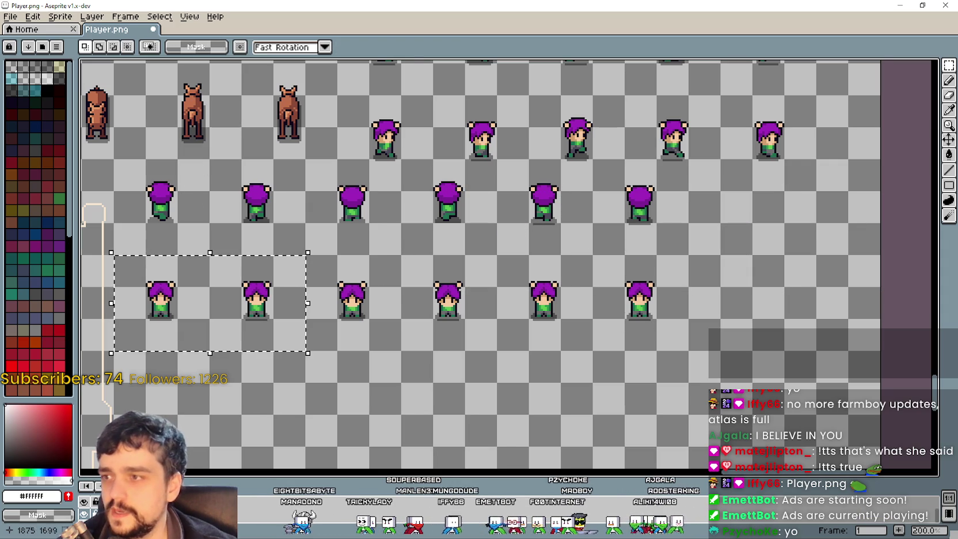
scroll(635, 325, down, 3)
key(ctrl+z)
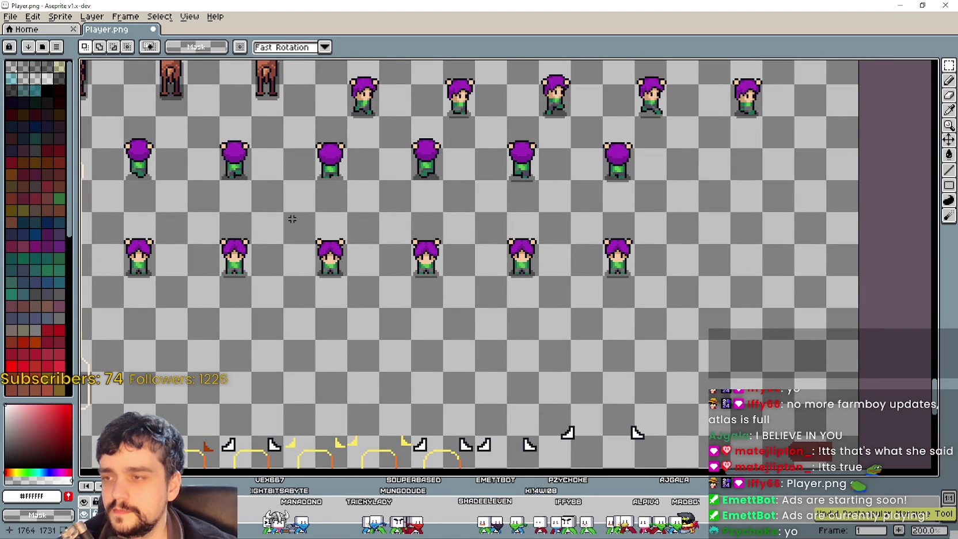
scroll(292, 219, down, 1)
scroll(291, 219, down, 1)
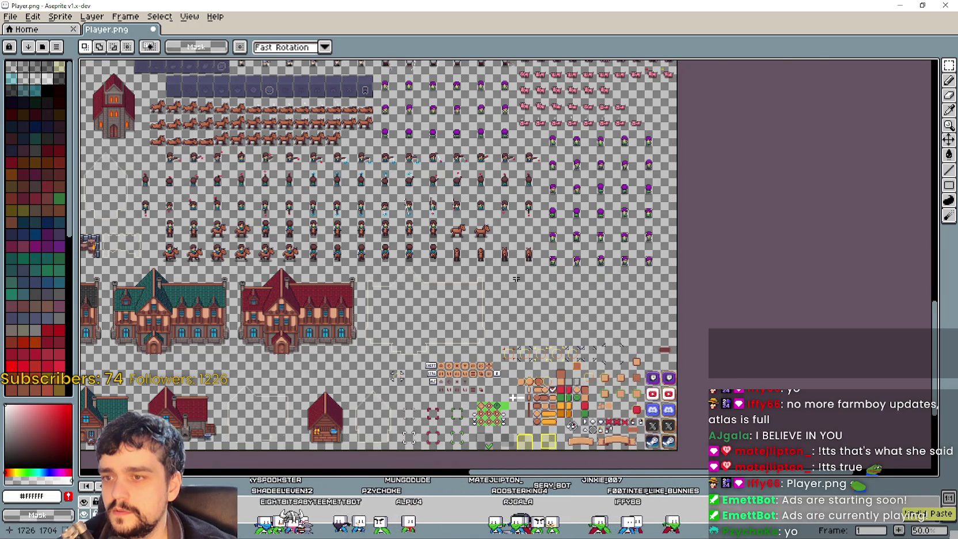
Navigate the sheet to show the grey characters, chickens and cows beside the empty space
scroll(521, 279, down, 1)
scroll(525, 260, up, 3)
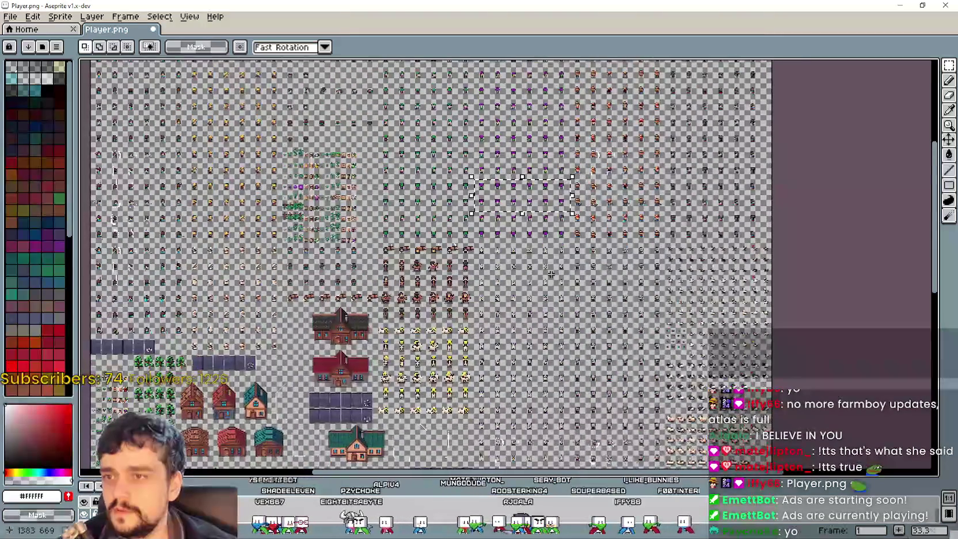
scroll(450, 172, up, 1)
scroll(449, 173, up, 1)
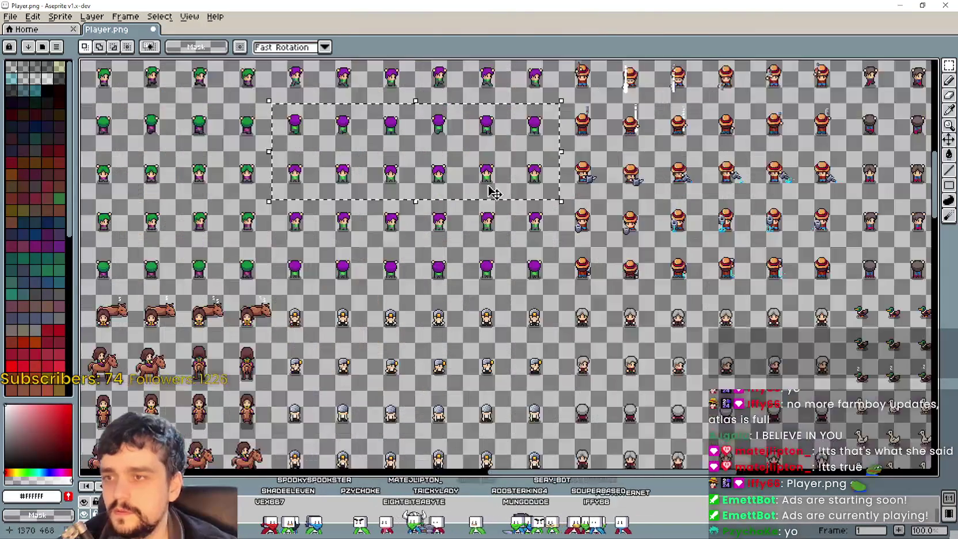
scroll(450, 172, up, 1)
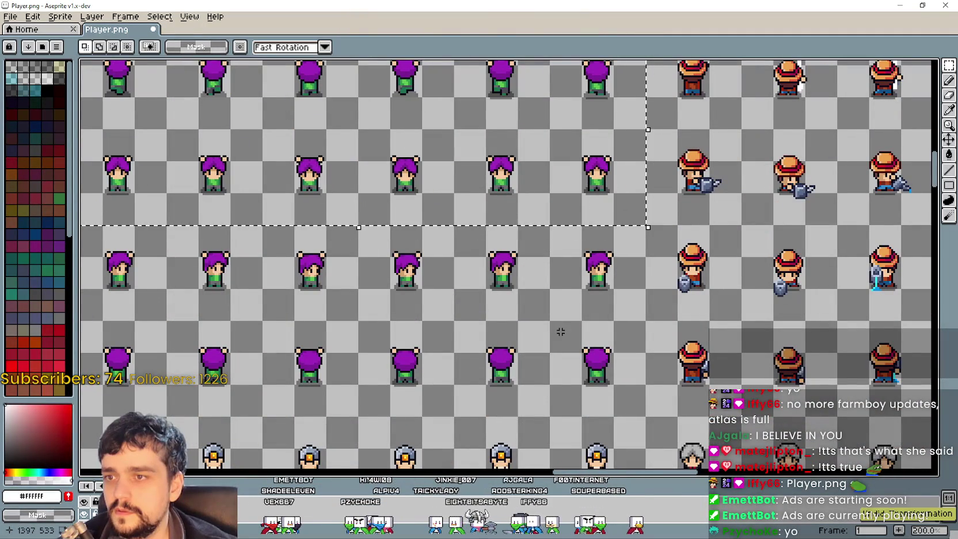
scroll(560, 329, down, 1)
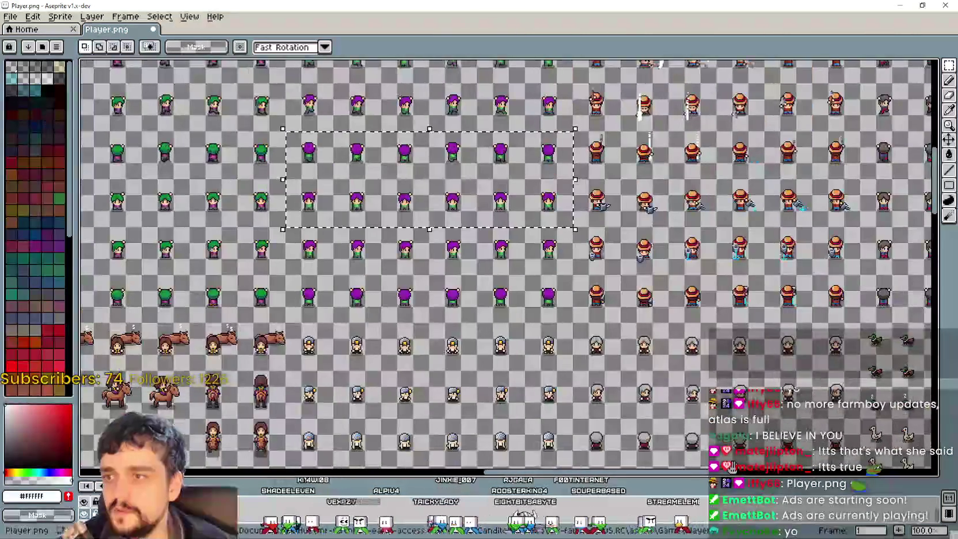
mouse_move(560, 329)
mouse_down()
mouse_move(721, 238)
mouse_move(467, 269)
mouse_move(613, 256)
mouse_up()
scroll(466, 268, up, 1)
Move the twelve-frame purple block into the empty space, nudge it down 16 px, and commit
mouse_move(676, 287)
mouse_down()
mouse_move(454, 333)
mouse_move(466, 289)
mouse_move(664, 258)
mouse_up()
key(shift+Down)
key(shift+Down)
scroll(723, 247, down, 1)
scroll(723, 247, down, 1)
scroll(684, 267, up, 2)
mouse_move(585, 353)
mouse_down()
mouse_move(569, 349)
mouse_move(520, 385)
mouse_move(545, 363)
mouse_move(356, 337)
mouse_up()
key(Return)
scroll(418, 272, down, 2)
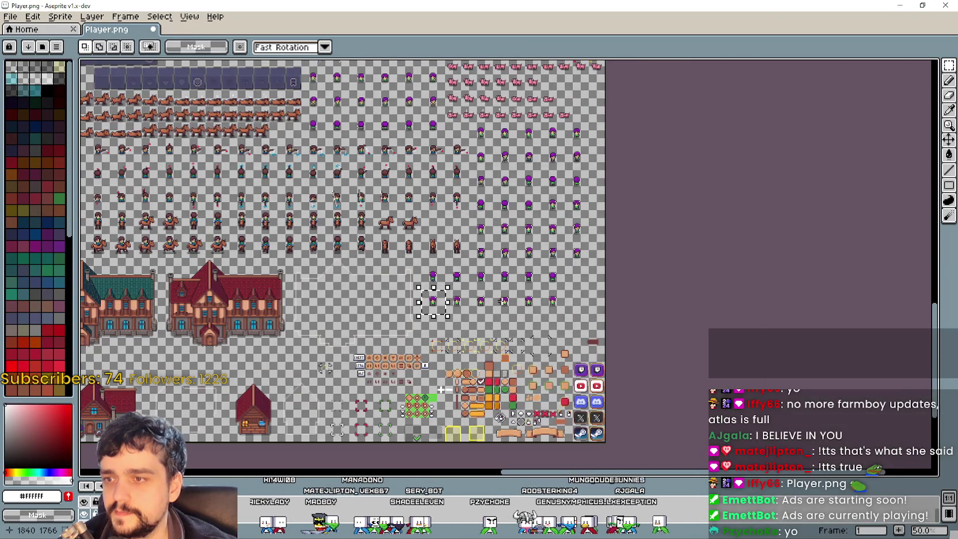
Move the bottom row's last purple-haired frame up, making the upper purple row seven frames
scroll(498, 309, up, 1)
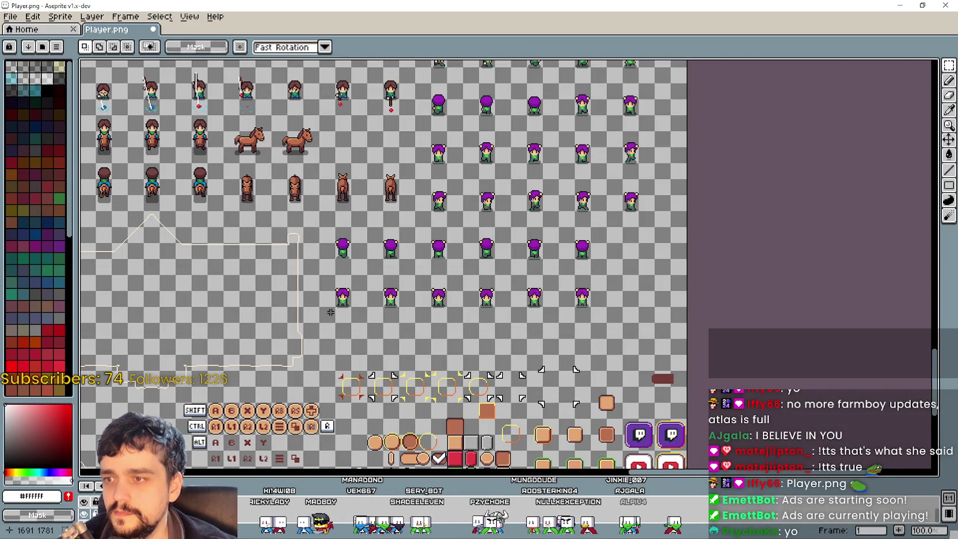
drag(405, 281, 678, 253)
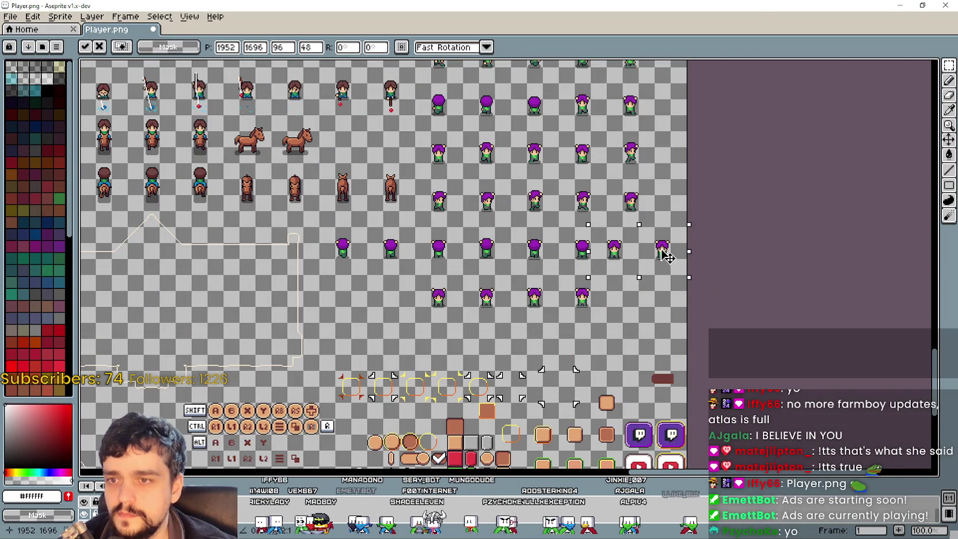
click(405, 357)
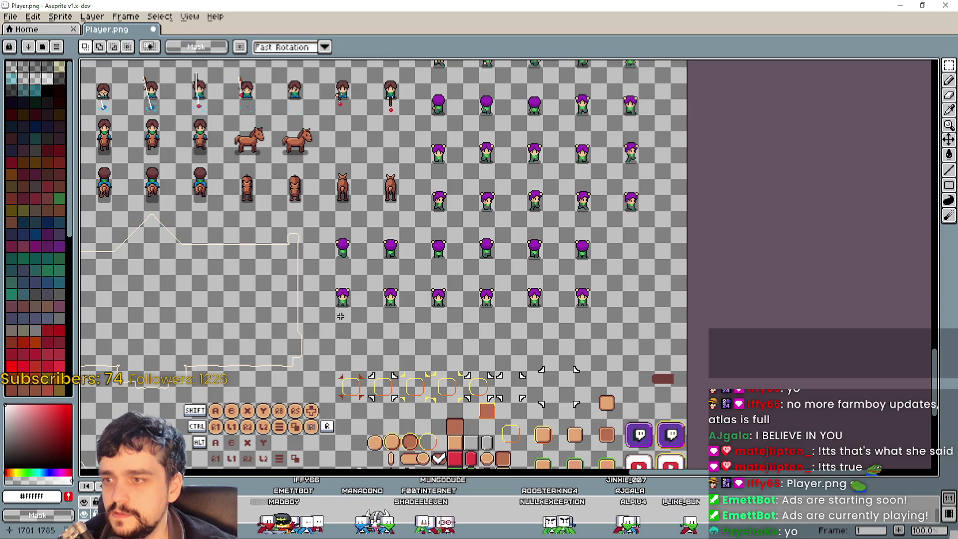
drag(363, 284, 644, 264)
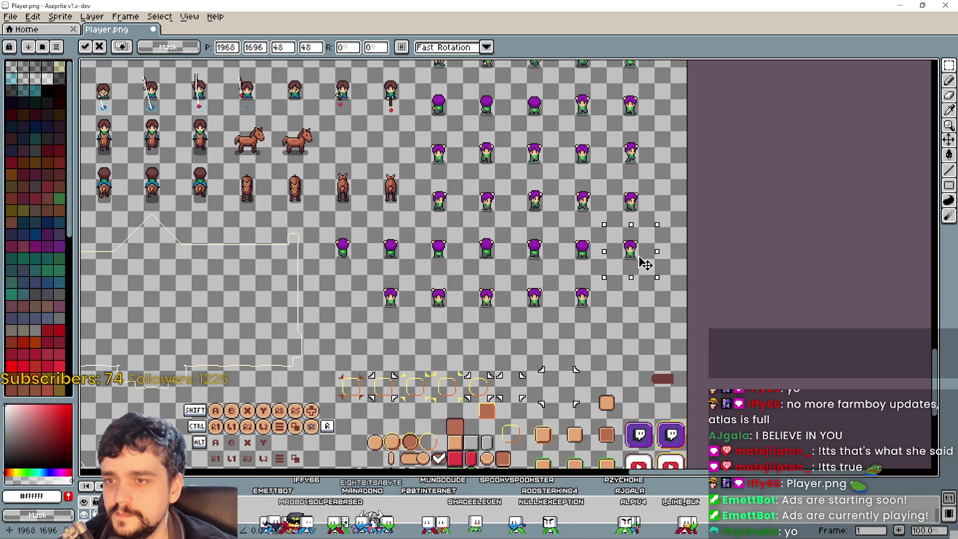
mouse_move(377, 314)
mouse_down()
mouse_move(566, 285)
mouse_move(544, 311)
mouse_up()
key(Return)
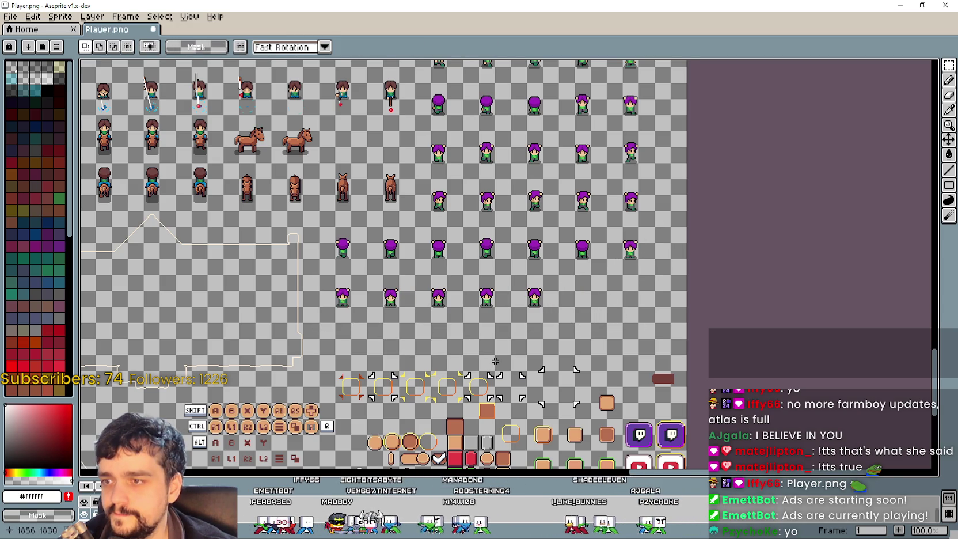
scroll(497, 371, down, 2)
drag(497, 371, 663, 468)
scroll(679, 309, up, 2)
scroll(679, 309, down, 3)
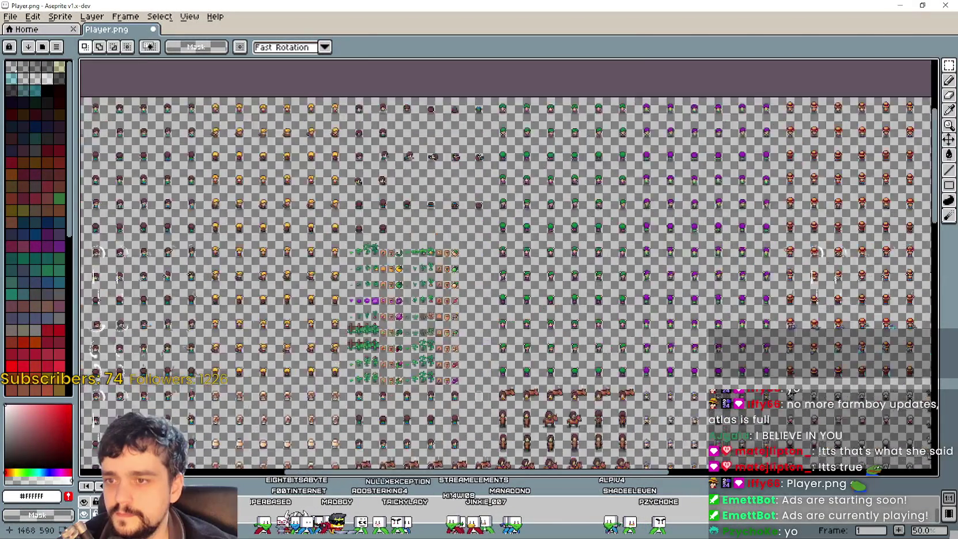
scroll(551, 100, up, 1)
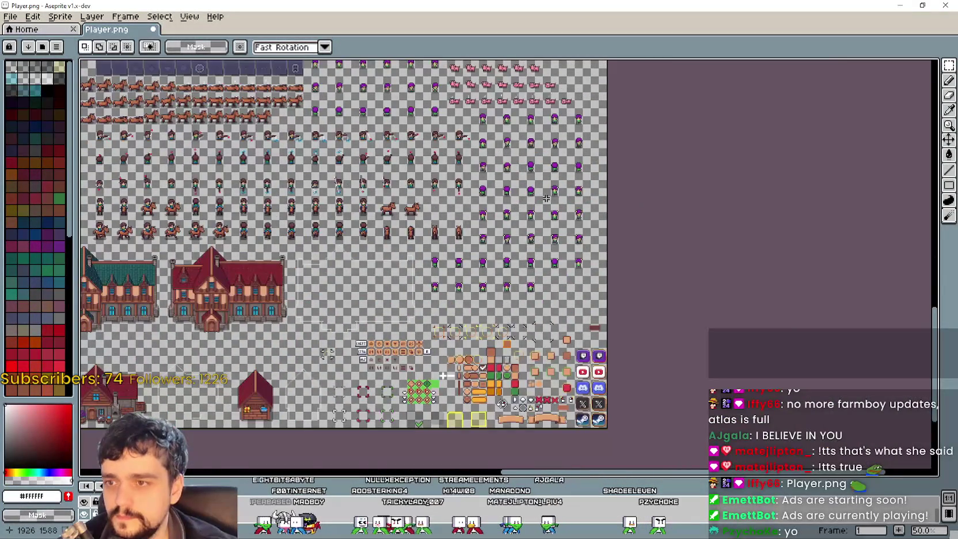
scroll(546, 198, down, 1)
scroll(561, 259, down, 1)
scroll(584, 352, up, 2)
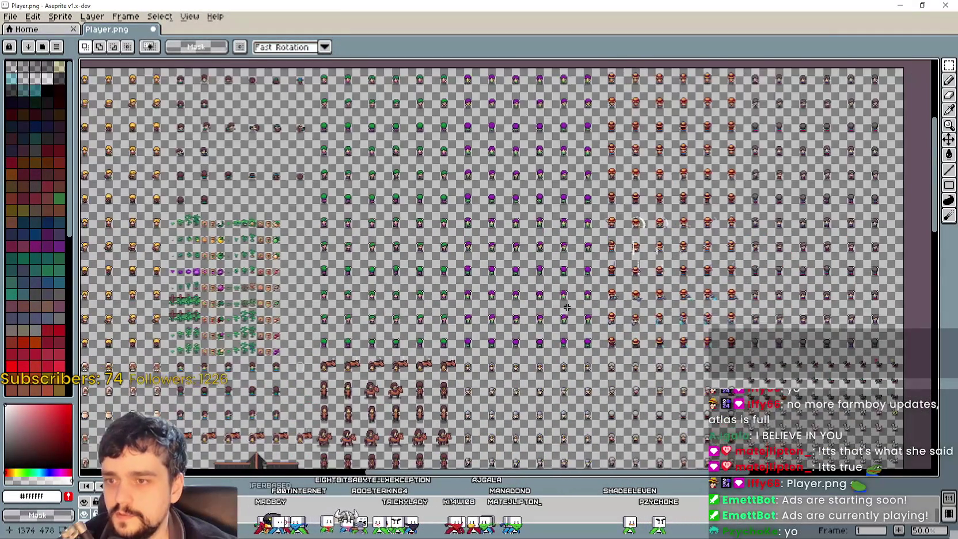
scroll(567, 307, up, 1)
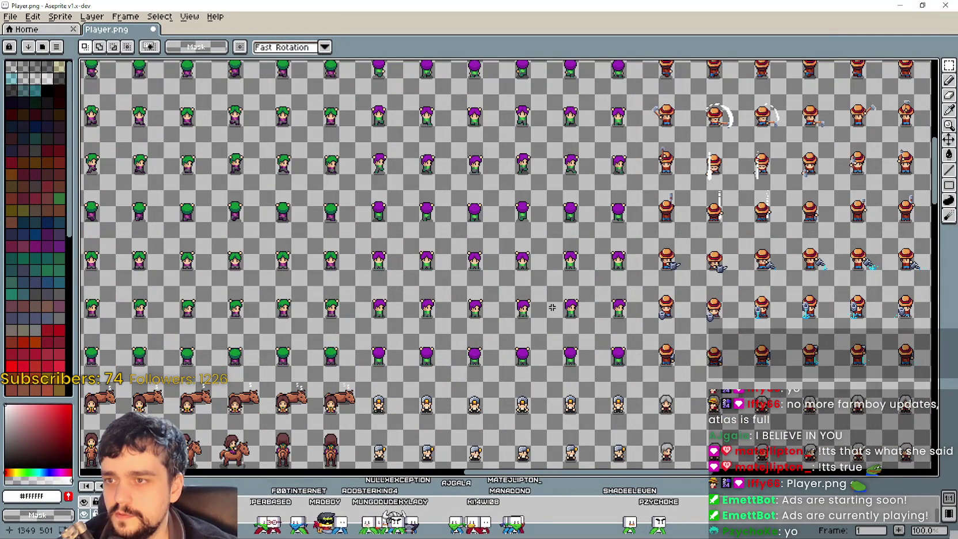
scroll(609, 350, down, 1)
scroll(609, 350, down, 1)
scroll(166, 161, up, 1)
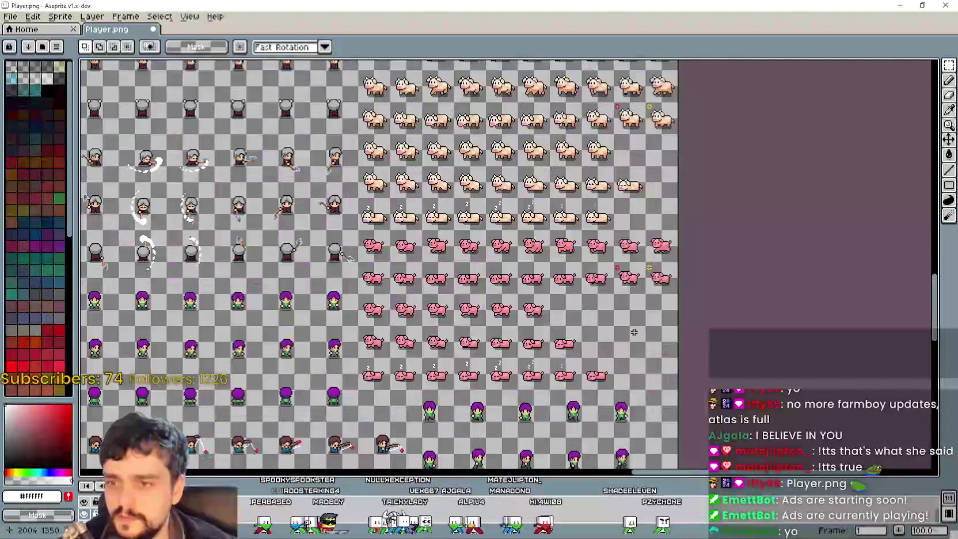
scroll(165, 161, up, 1)
scroll(438, 264, down, 3)
scroll(325, 301, up, 2)
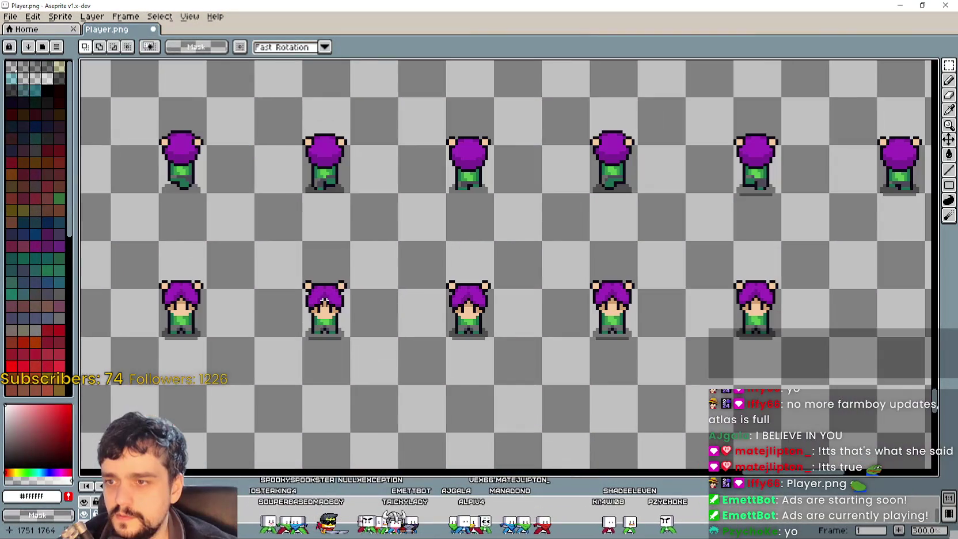
scroll(326, 300, down, 3)
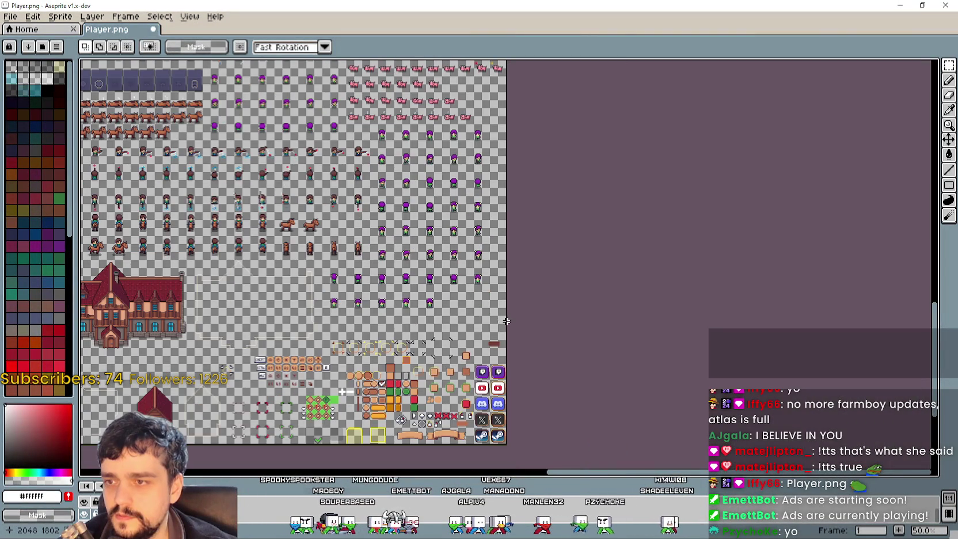
scroll(506, 320, down, 3)
scroll(682, 373, up, 3)
scroll(604, 346, up, 1)
scroll(532, 318, up, 1)
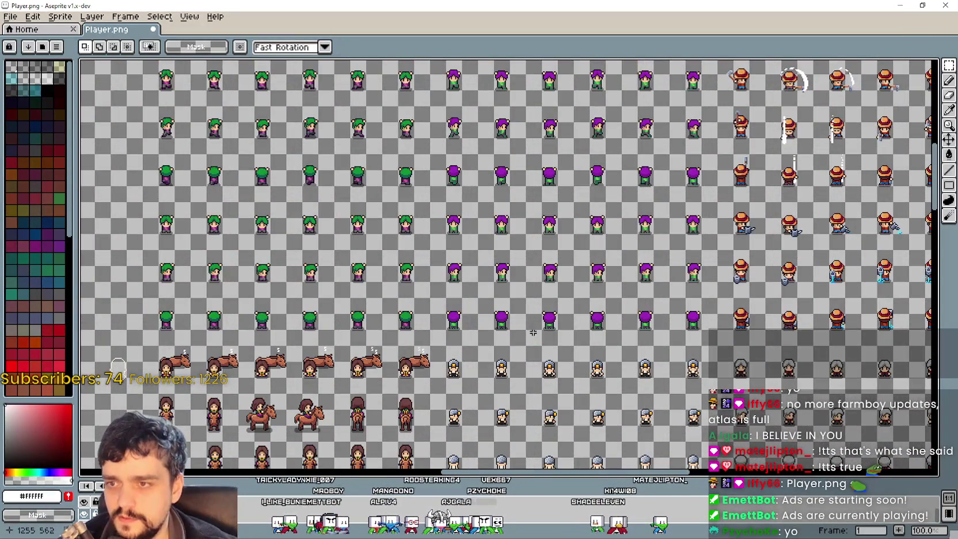
drag(533, 332, 471, 266)
drag(383, 189, 640, 271)
click(378, 226)
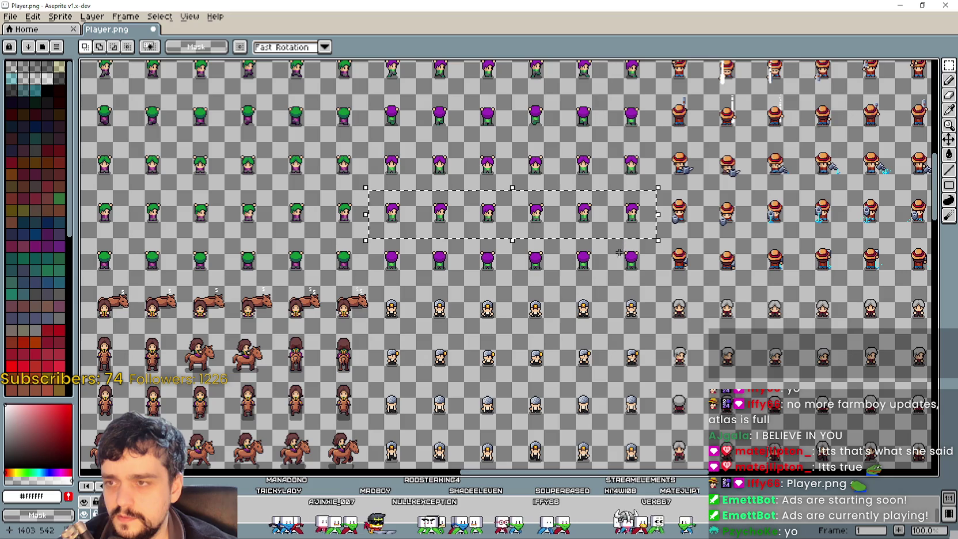
scroll(607, 383, down, 1)
scroll(607, 382, up, 1)
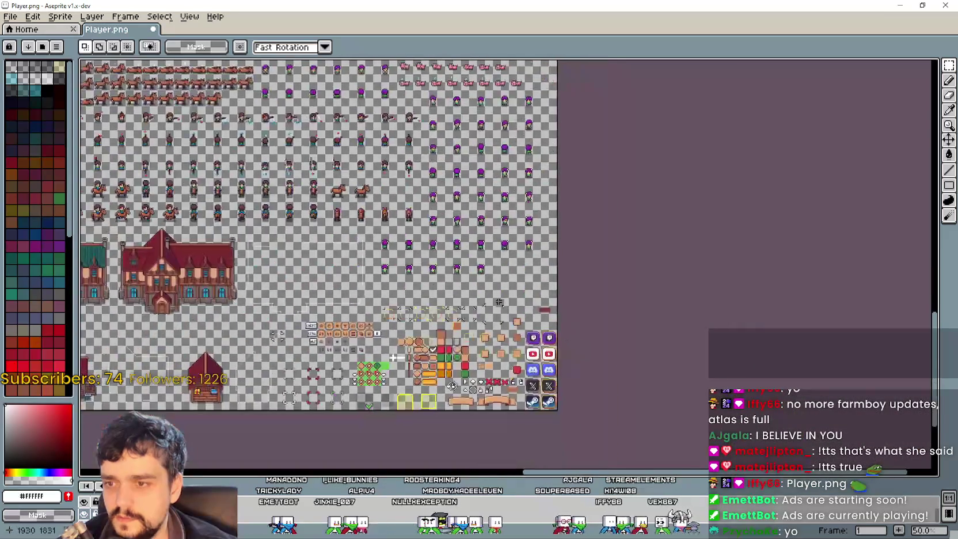
scroll(575, 323, up, 1)
key(ctrl+v)
drag(581, 329, 714, 350)
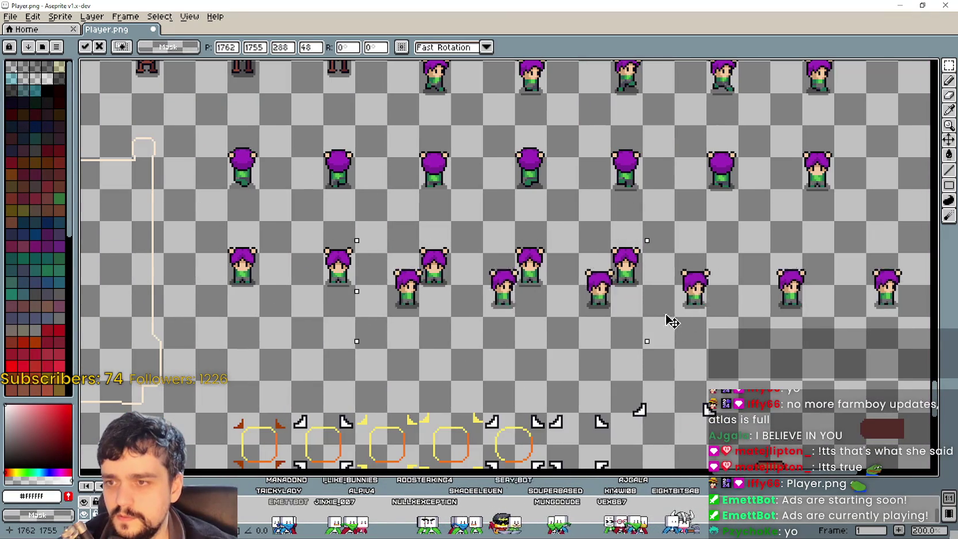
drag(629, 341, 549, 368)
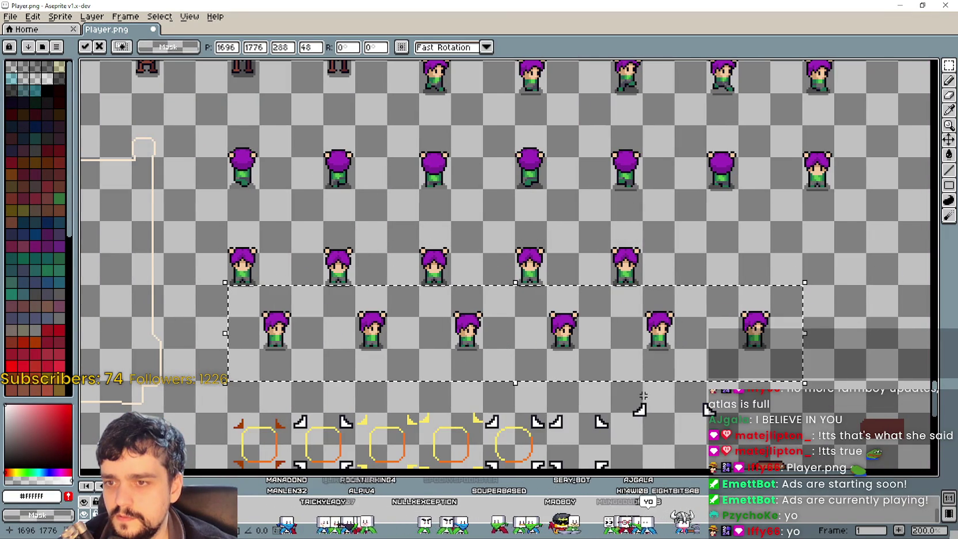
mouse_move(581, 358)
mouse_down()
mouse_move(506, 169)
mouse_move(654, 370)
mouse_up()
key(ctrl+z)
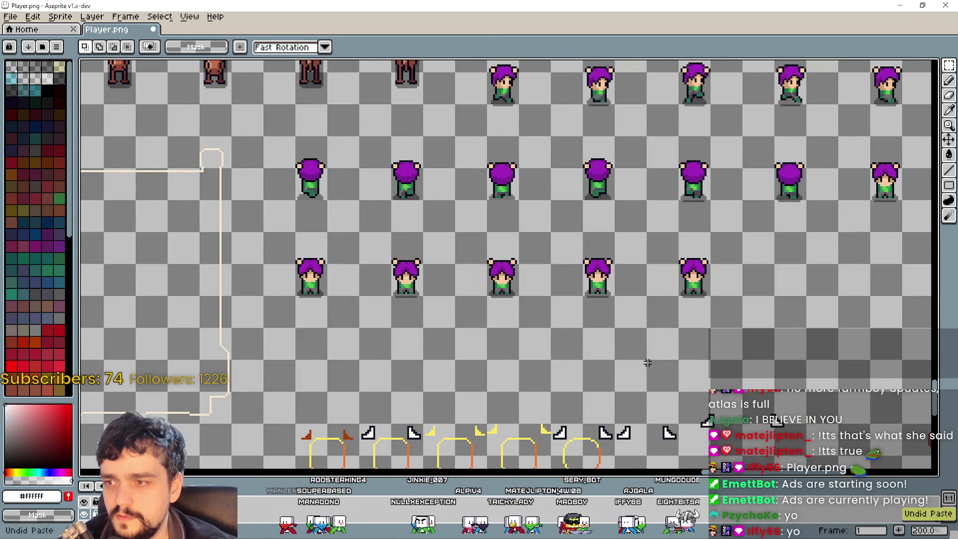
scroll(647, 360, down, 1)
scroll(647, 360, down, 1)
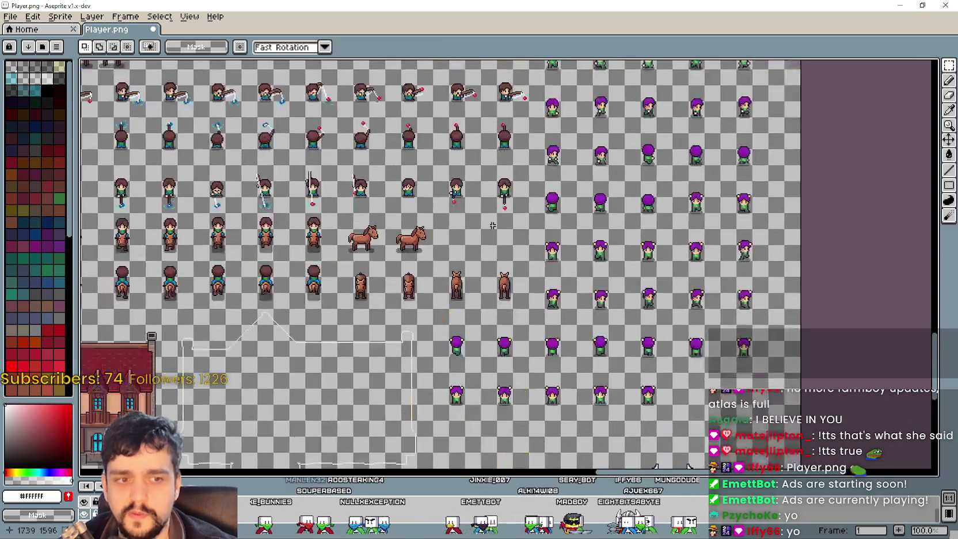
scroll(478, 265, up, 3)
scroll(477, 265, left, 2)
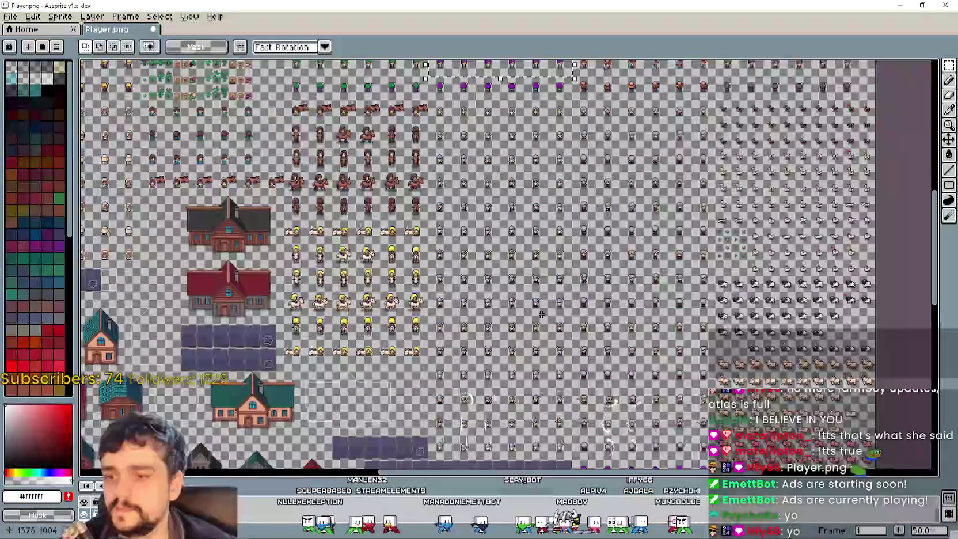
scroll(527, 277, up, 1)
scroll(527, 277, up, 1)
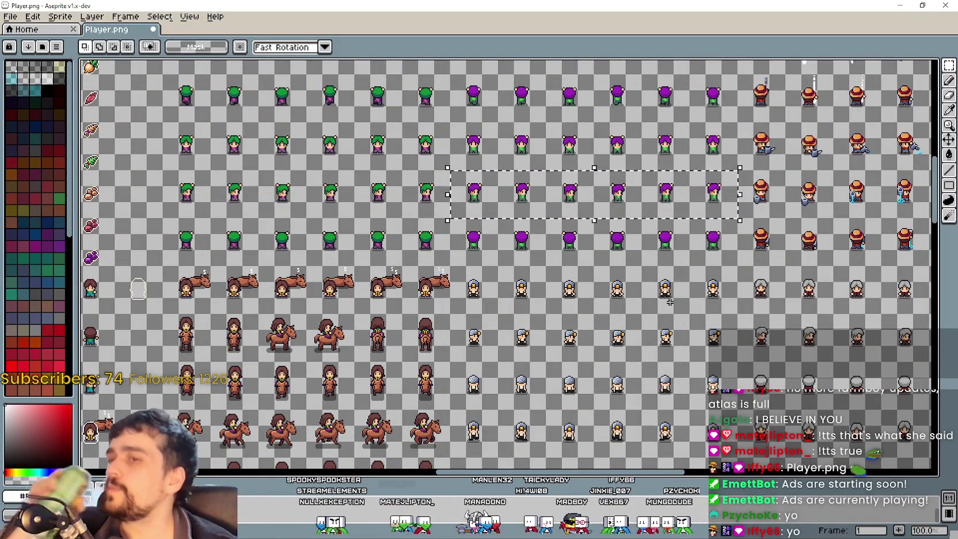
scroll(575, 282, up, 1)
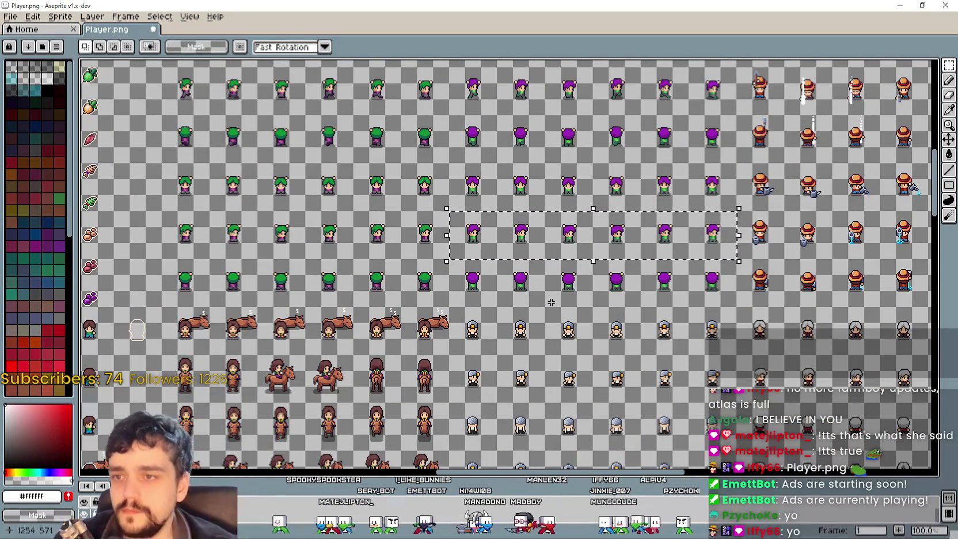
scroll(485, 262, up, 1)
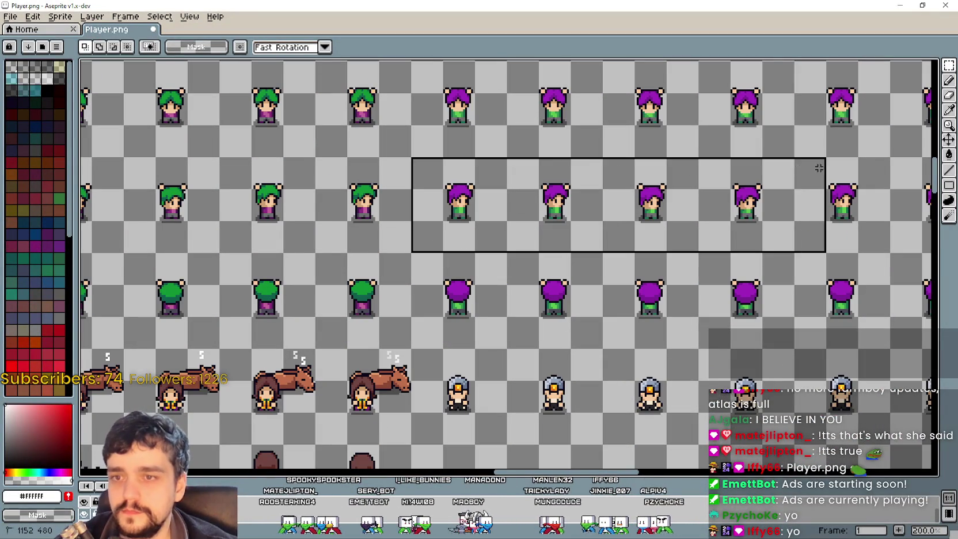
scroll(872, 180, down, 2)
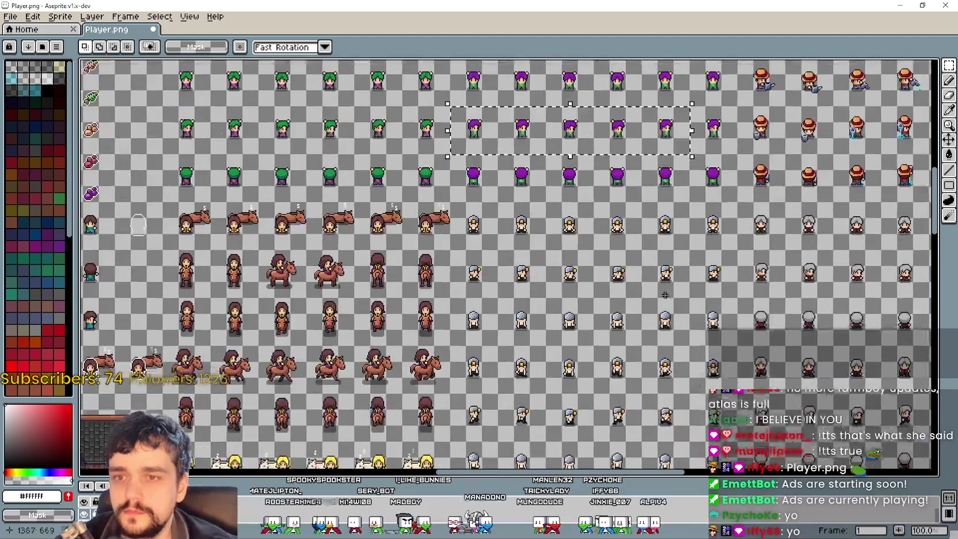
scroll(560, 303, up, 1)
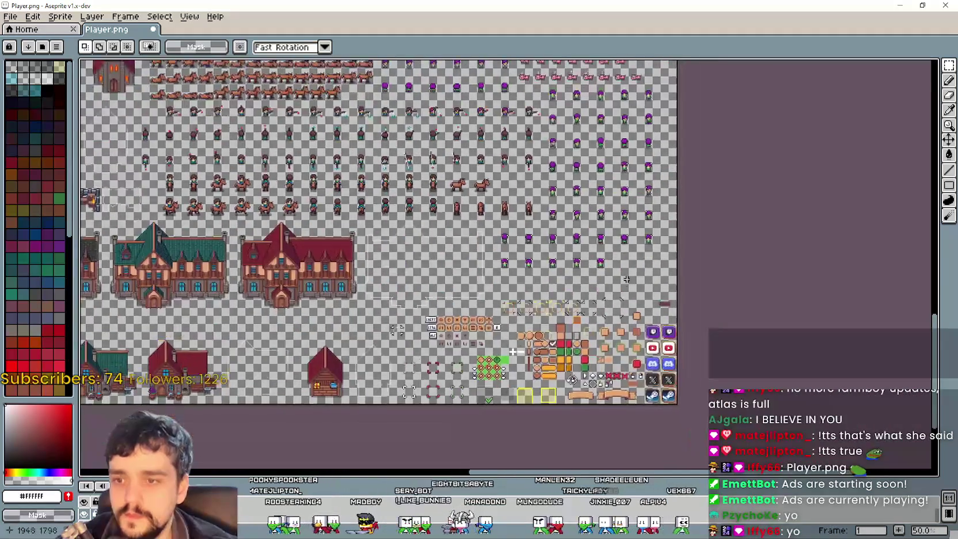
scroll(560, 304, up, 1)
scroll(455, 166, up, 1)
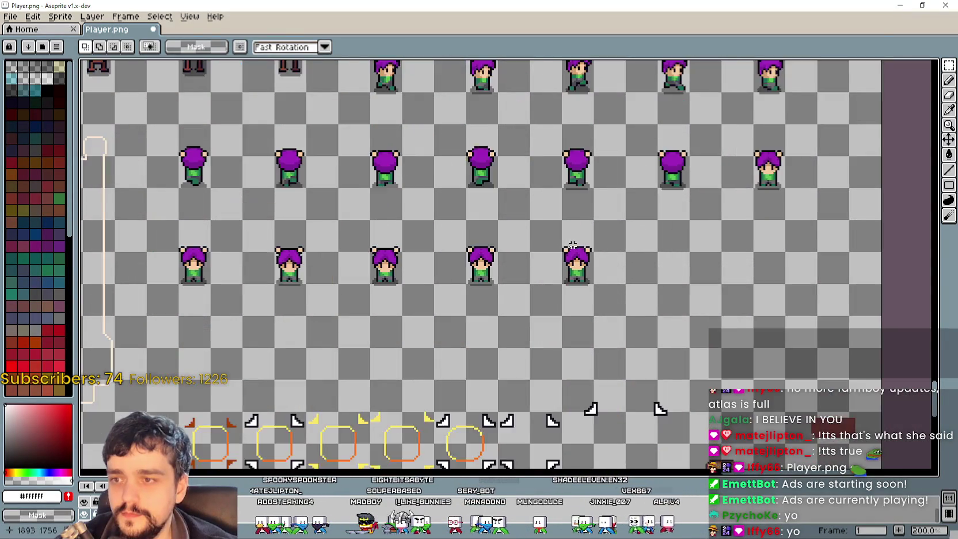
scroll(532, 215, down, 1)
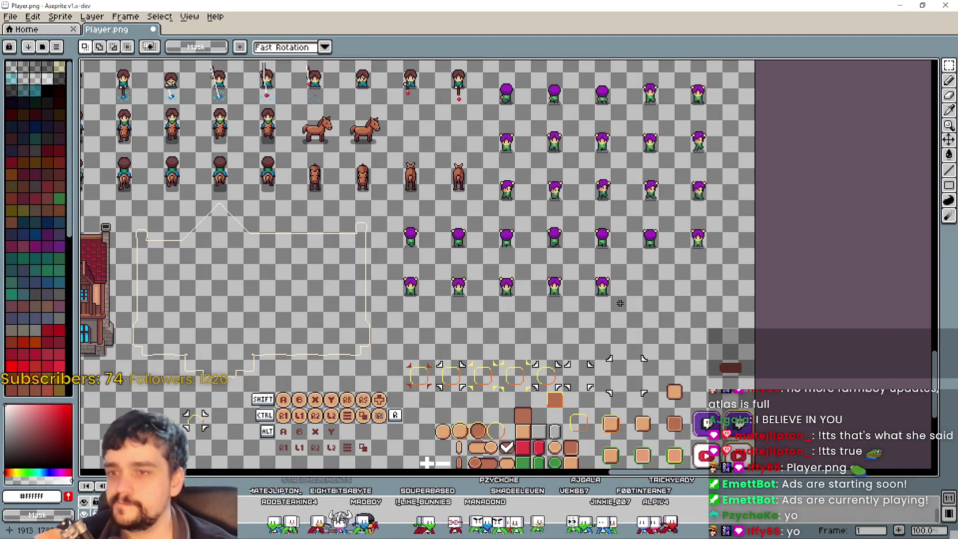
scroll(619, 303, down, 1)
scroll(599, 310, down, 1)
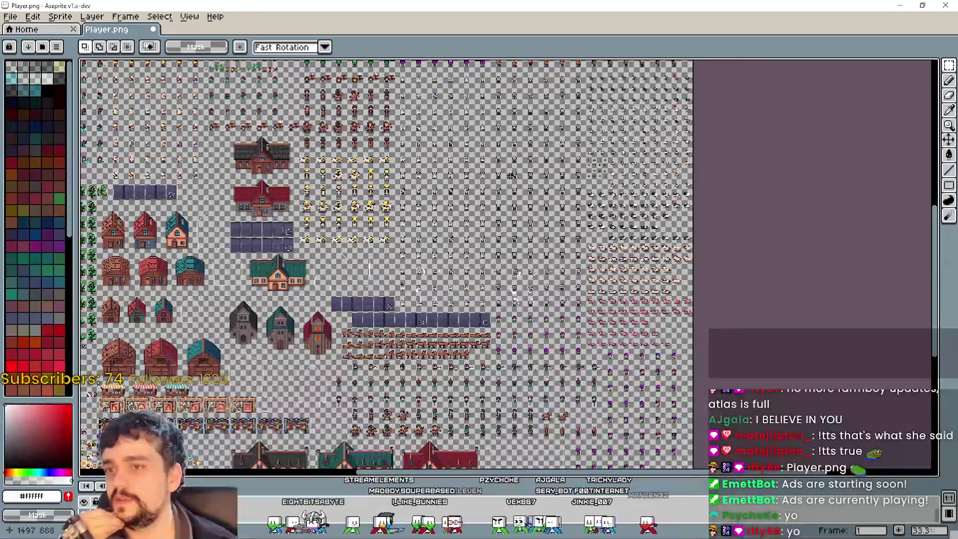
scroll(576, 305, up, 1)
scroll(552, 282, up, 1)
scroll(546, 272, up, 1)
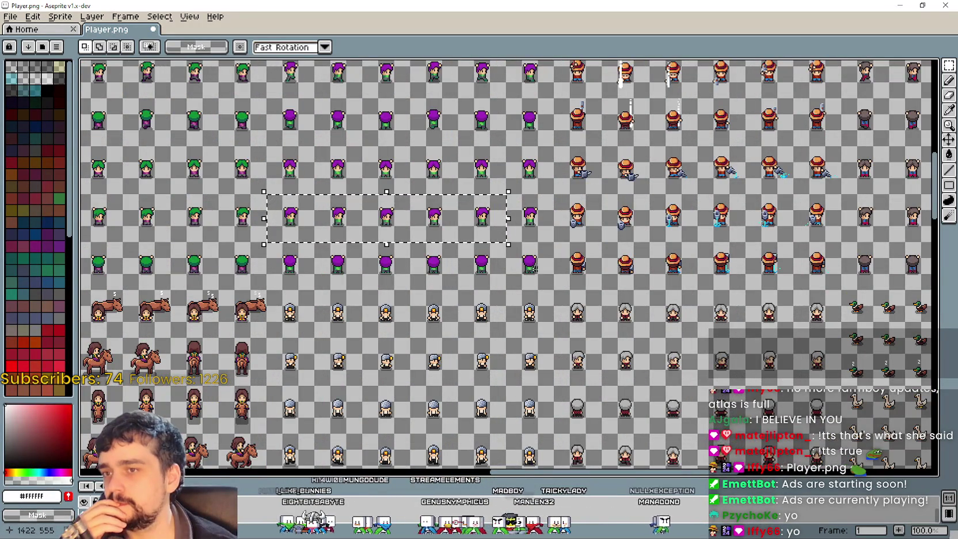
scroll(532, 266, down, 3)
scroll(435, 377, up, 1)
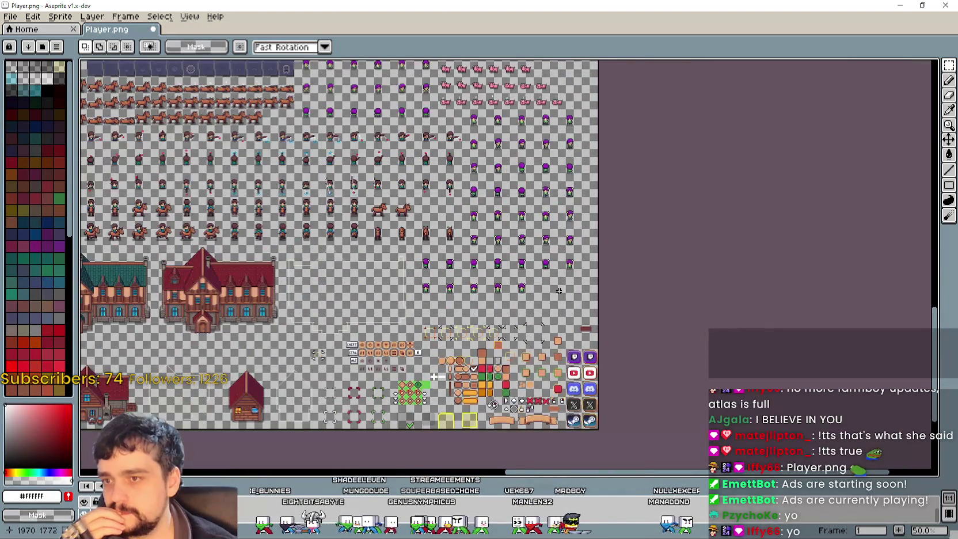
scroll(559, 290, up, 1)
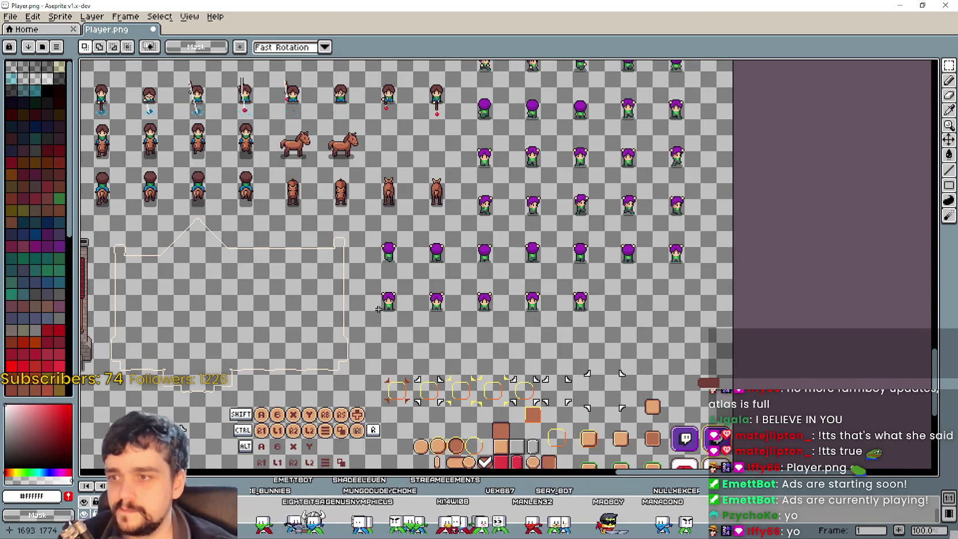
scroll(376, 312, up, 1)
Move the purple front-facing row into place and drop its last 48x48 frame into the empty slot
drag(384, 311, 782, 251)
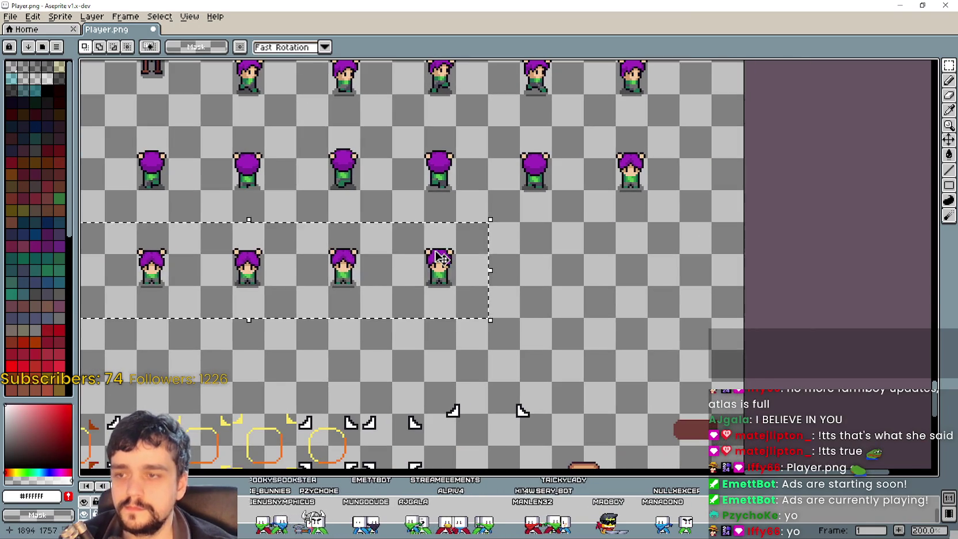
drag(434, 256, 498, 241)
drag(598, 194, 655, 145)
drag(580, 221, 788, 282)
mouse_move(831, 230)
mouse_down()
mouse_move(318, 309)
mouse_move(255, 309)
mouse_up()
key(Return)
key(ctrl+d)
Survey the lower atlas and house sprites, then undo the last change
mouse_move(225, 397)
mouse_down()
mouse_move(313, 277)
mouse_move(836, 349)
mouse_up()
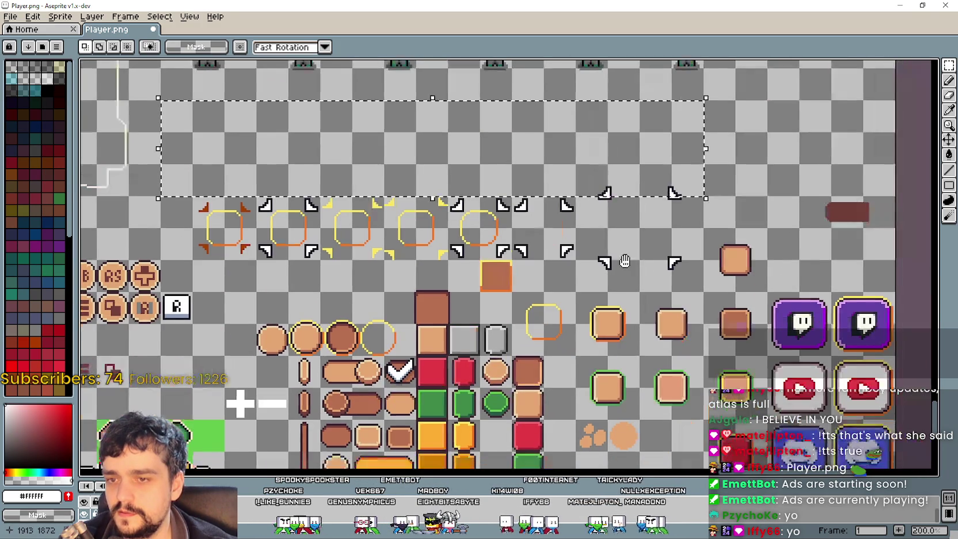
drag(740, 405, 626, 261)
scroll(627, 261, down, 1)
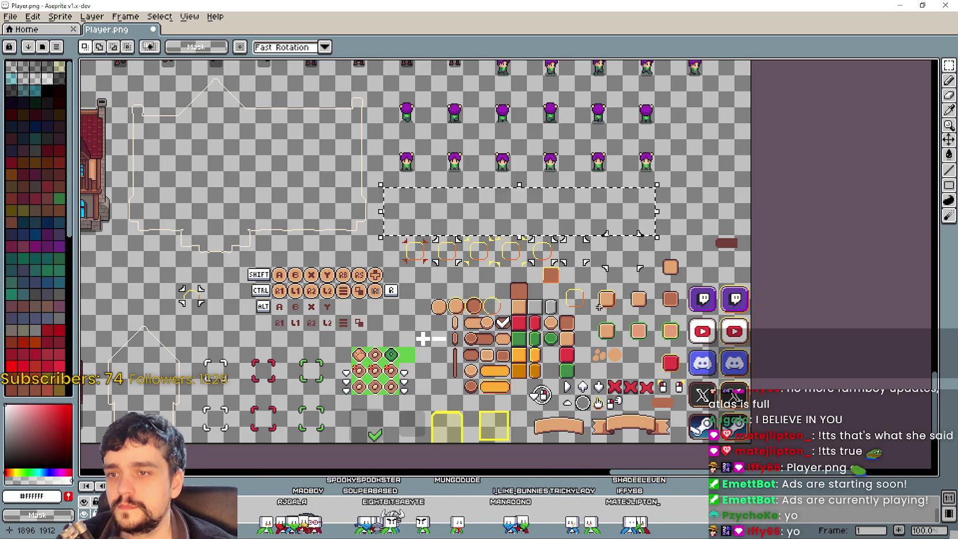
mouse_move(599, 307)
mouse_down()
mouse_move(713, 282)
mouse_move(884, 286)
mouse_move(502, 300)
mouse_move(556, 444)
mouse_move(569, 412)
mouse_up()
scroll(502, 300, up, 2)
scroll(502, 300, down, 2)
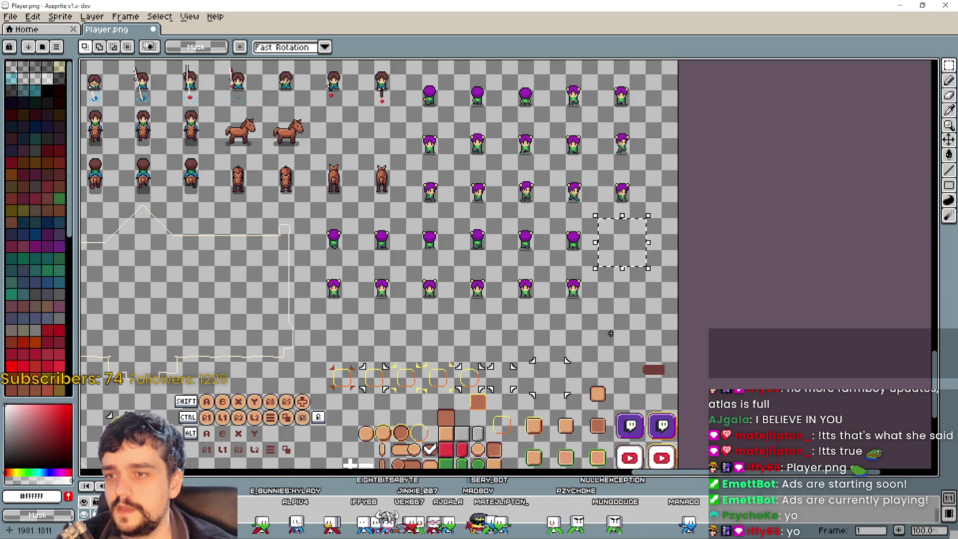
scroll(628, 334, down, 1)
mouse_move(627, 334)
mouse_down()
mouse_move(583, 313)
mouse_move(460, 334)
mouse_move(500, 324)
mouse_up()
scroll(461, 334, up, 1)
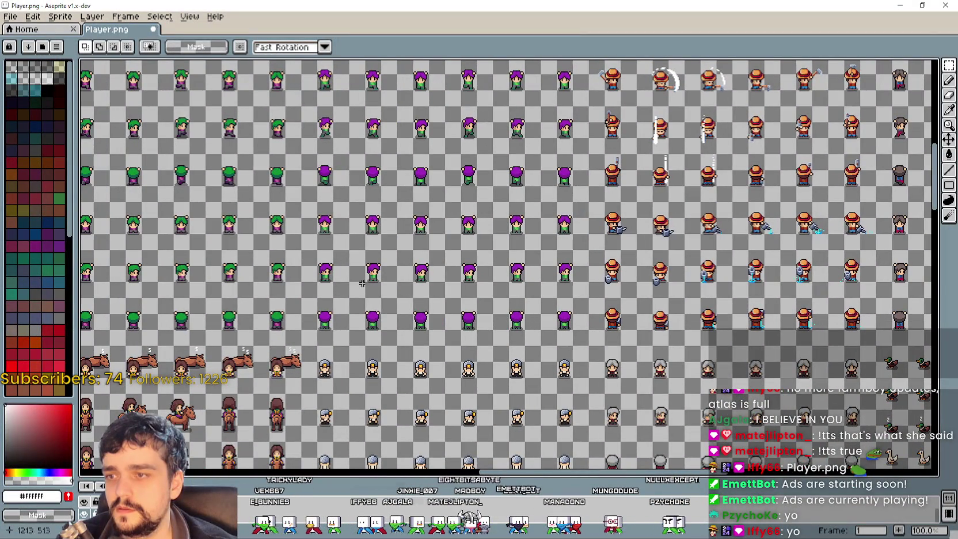
scroll(362, 283, down, 1)
mouse_move(362, 283)
mouse_down()
mouse_move(495, 245)
mouse_move(610, 252)
mouse_up()
scroll(610, 251, up, 1)
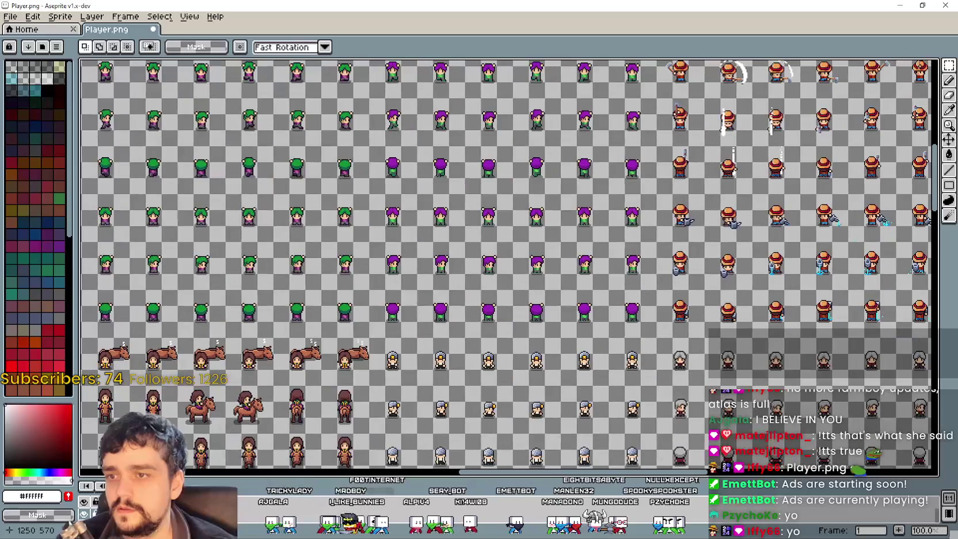
key(ctrl+z)
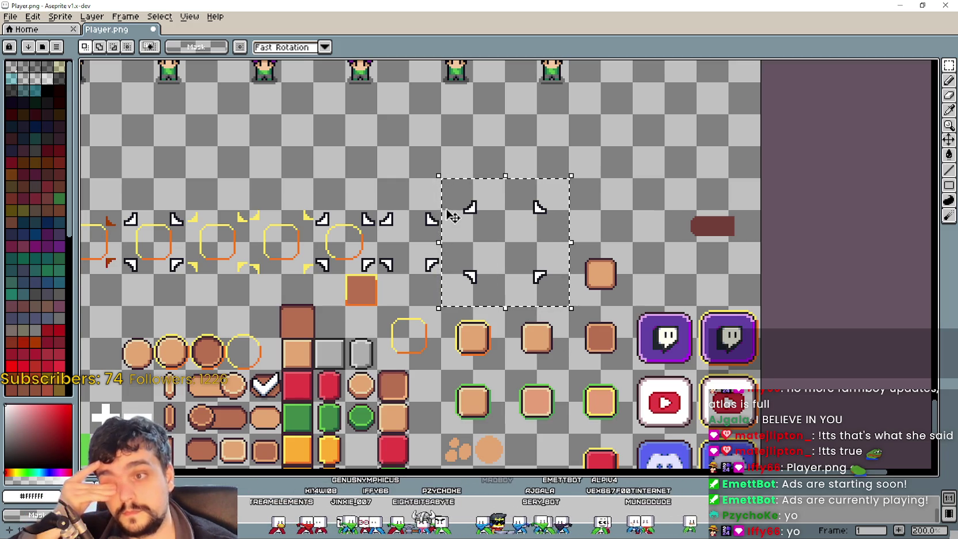
Scroll around the sprite sheet to look over its contents
scroll(550, 278, left, 2)
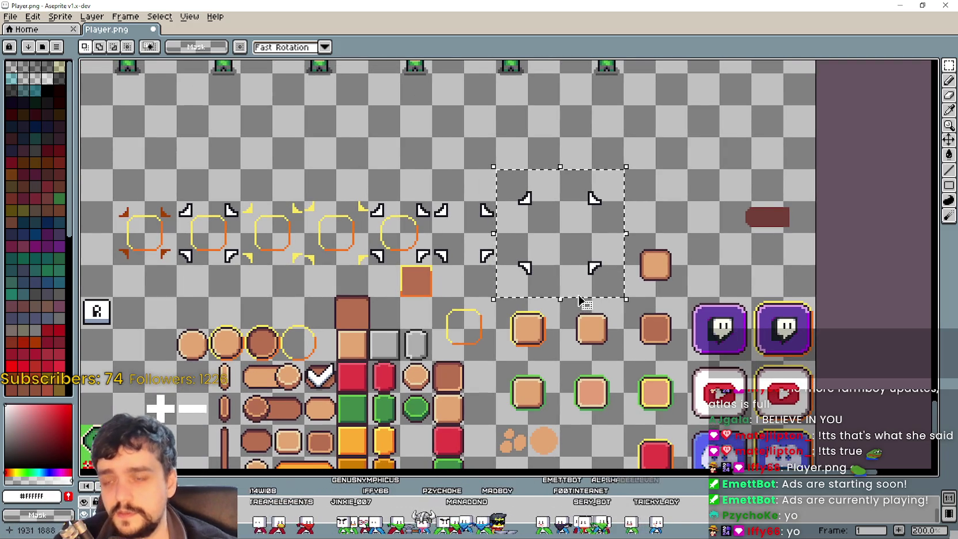
scroll(580, 299, left, 3)
scroll(580, 300, down, 2)
scroll(662, 323, left, 3)
scroll(662, 323, down, 2)
scroll(777, 351, left, 4)
scroll(923, 383, left, 3)
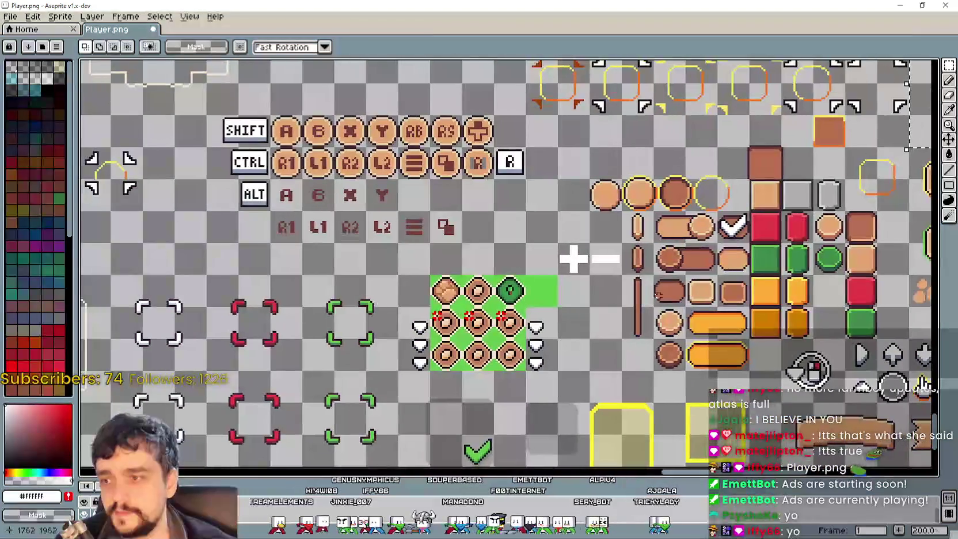
scroll(922, 382, left, 4)
scroll(609, 235, left, 3)
scroll(609, 235, up, 1)
scroll(609, 235, left, 3)
scroll(609, 235, up, 1)
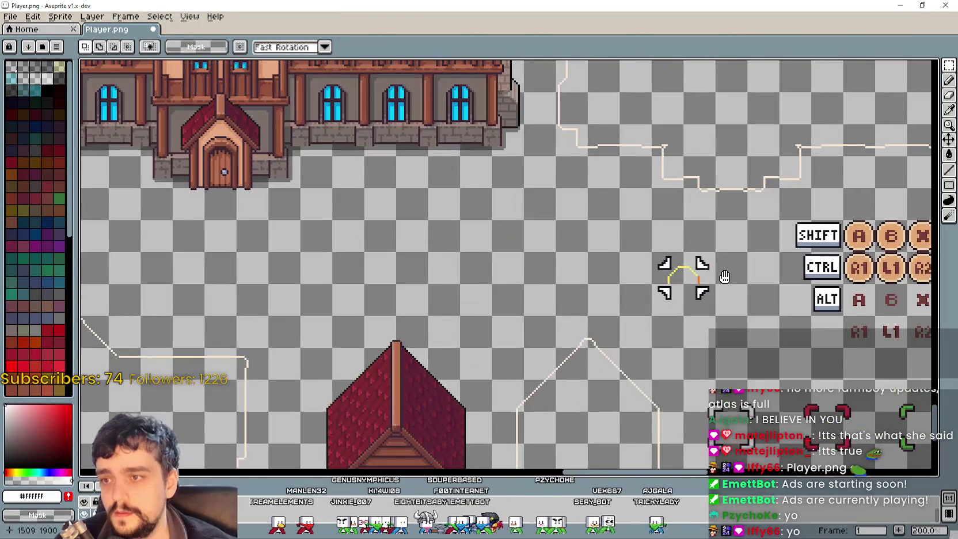
scroll(477, 311, right, 6)
scroll(450, 268, left, 2)
scroll(450, 267, left, 5)
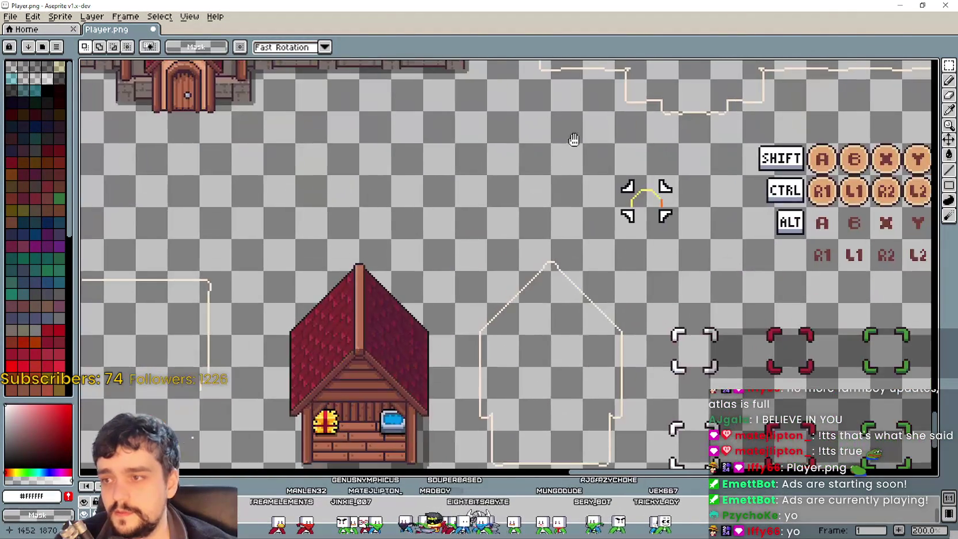
scroll(450, 267, down, 1)
scroll(450, 268, right, 1)
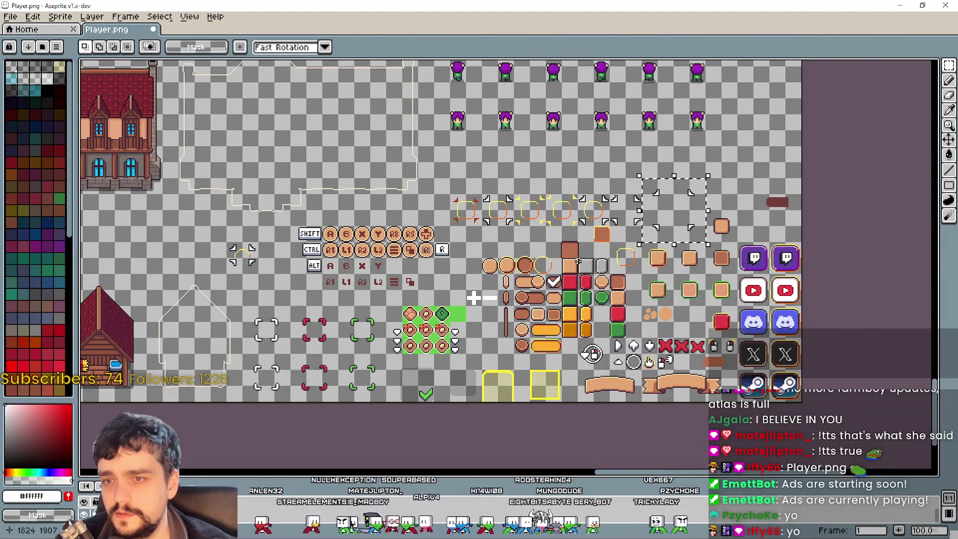
scroll(697, 261, left, 2)
scroll(696, 260, left, 1)
scroll(697, 261, up, 1)
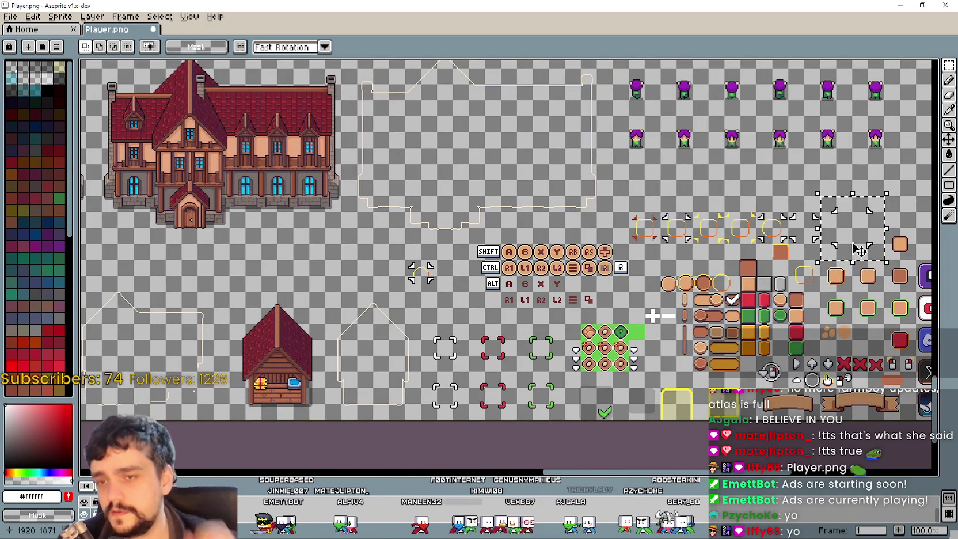
scroll(857, 249, right, 2)
scroll(681, 238, down, 1)
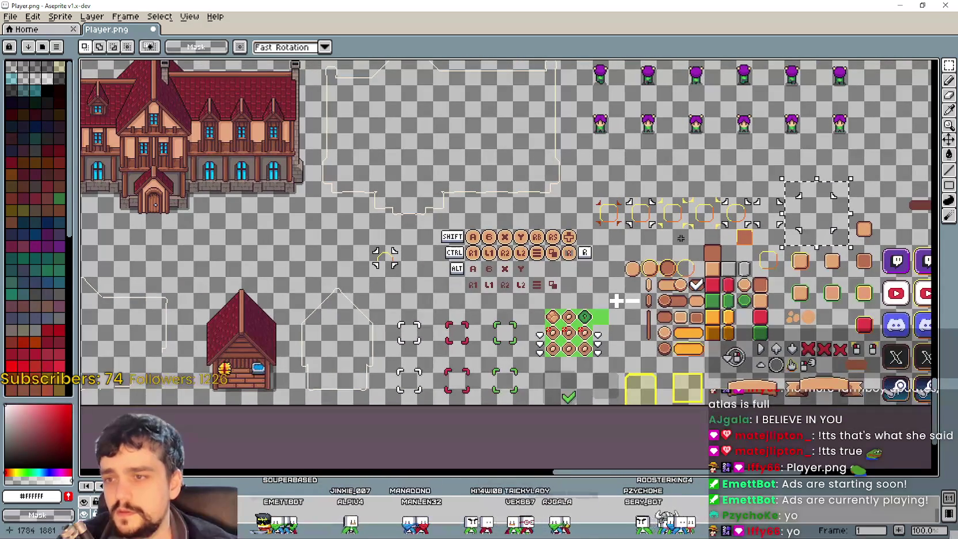
scroll(681, 238, up, 1)
scroll(545, 360, down, 1)
scroll(545, 360, up, 1)
scroll(788, 234, down, 1)
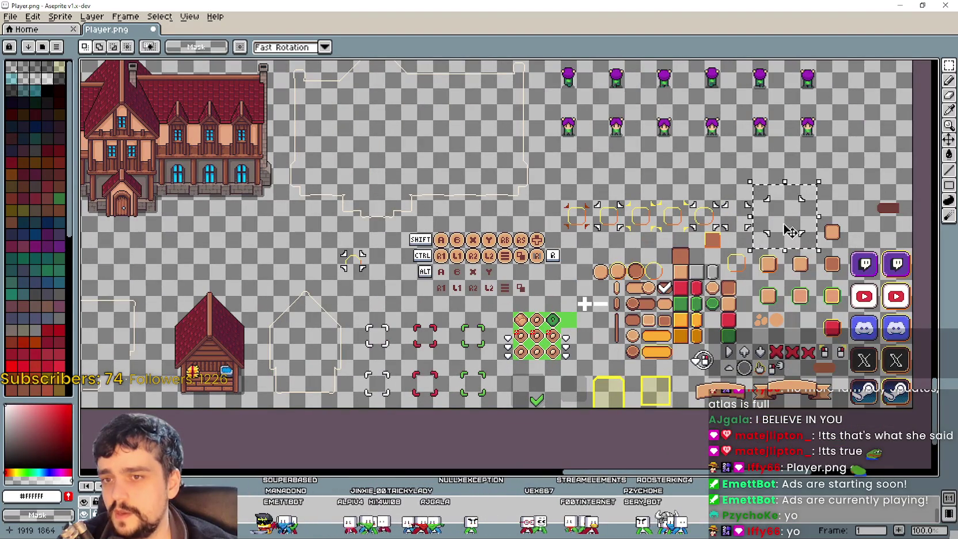
Pan across the large buildings, house outlines and UI pieces to find a free spot
drag(289, 317, 482, 310)
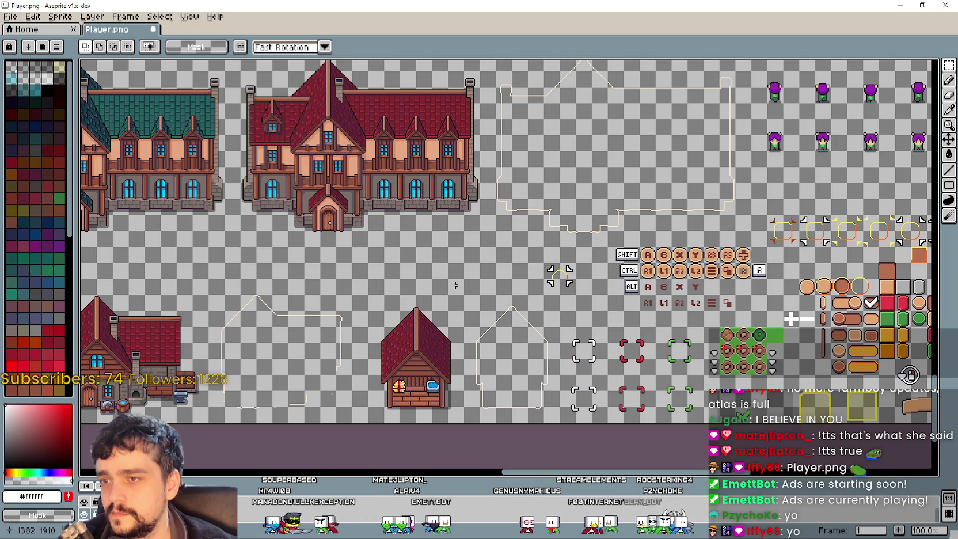
mouse_move(488, 263)
mouse_down()
mouse_move(468, 252)
mouse_move(593, 253)
mouse_up()
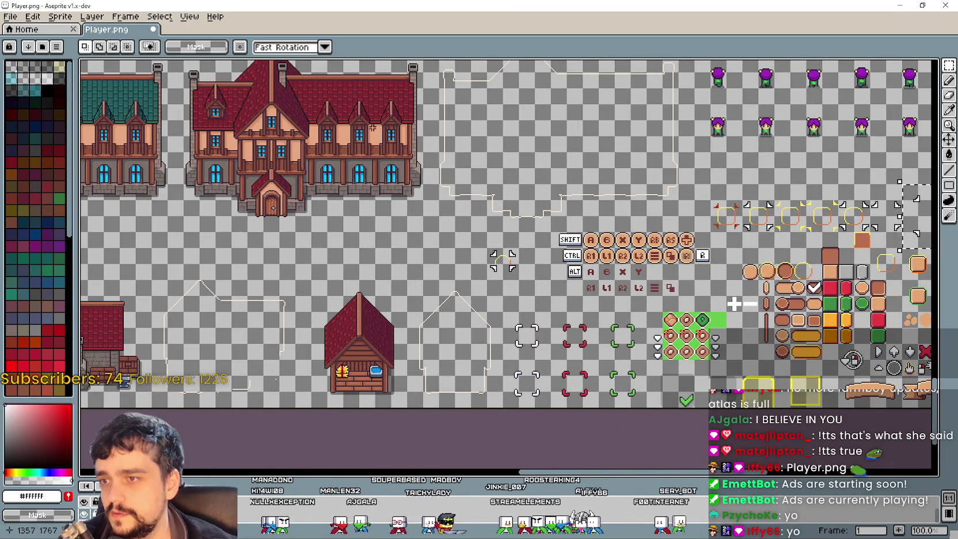
mouse_move(936, 259)
mouse_down()
mouse_move(671, 249)
mouse_move(725, 246)
mouse_move(232, 252)
mouse_move(521, 268)
mouse_up()
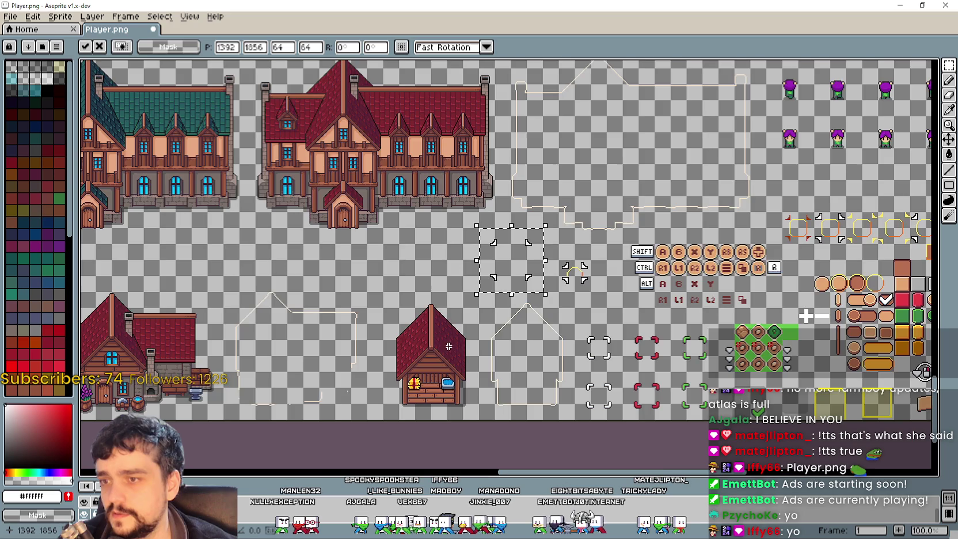
scroll(448, 345, down, 1)
scroll(426, 333, down, 1)
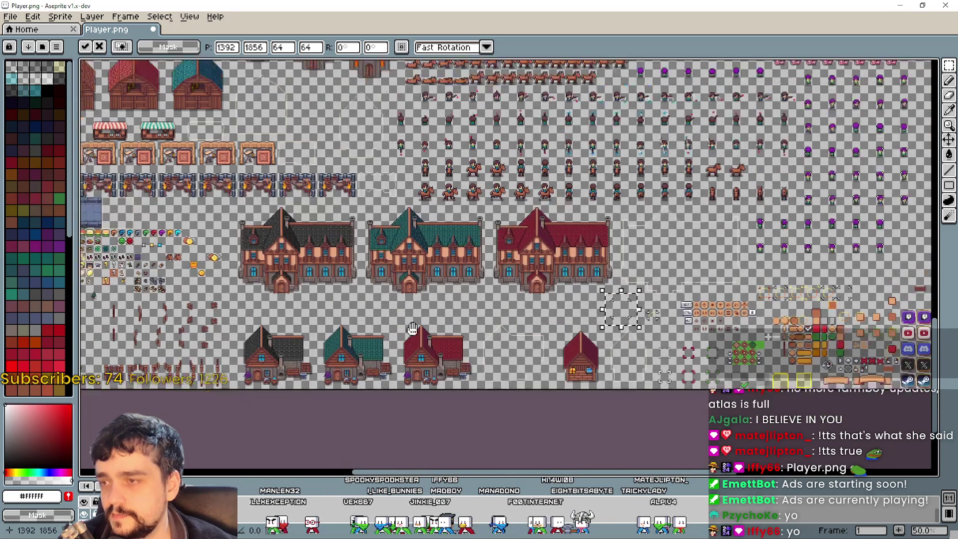
drag(412, 329, 470, 412)
scroll(403, 288, up, 1)
scroll(397, 276, down, 1)
scroll(389, 265, up, 1)
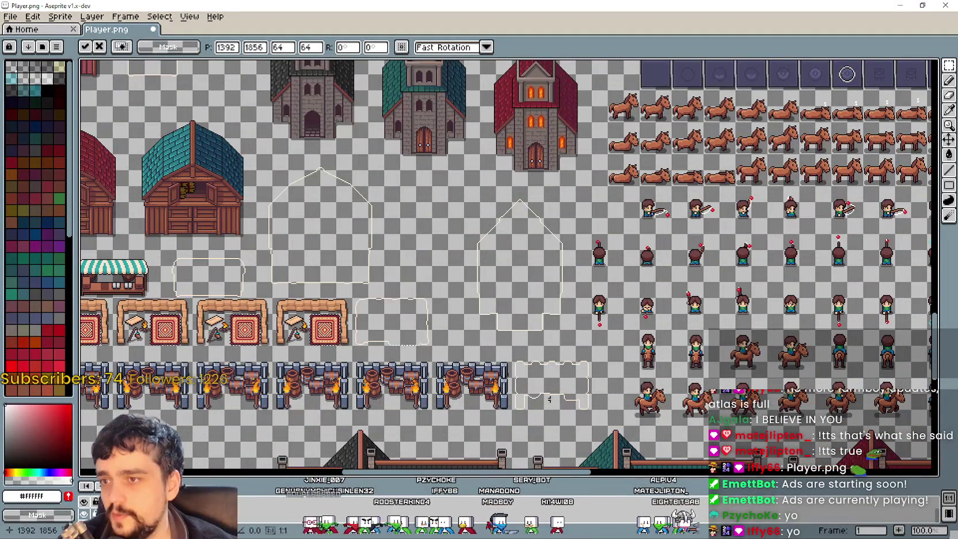
scroll(687, 380, down, 2)
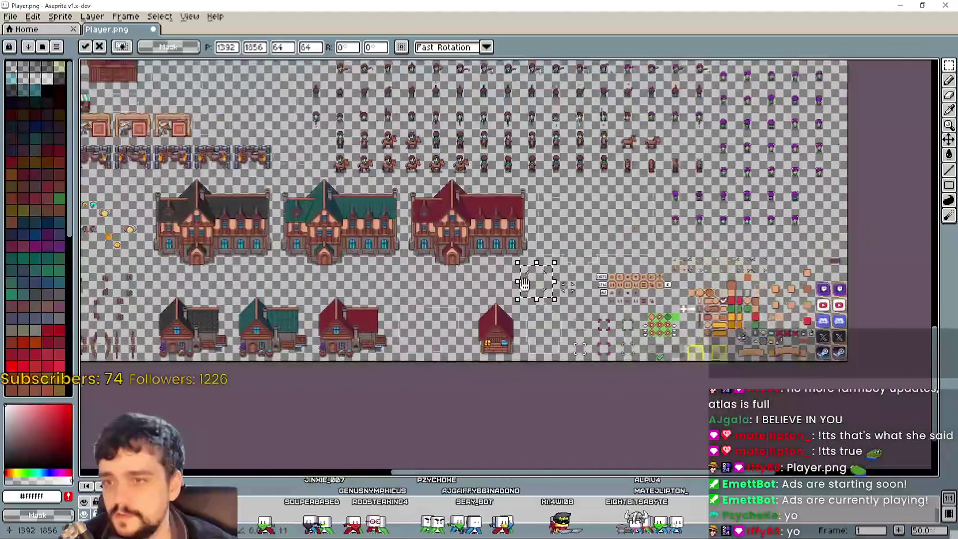
scroll(686, 380, up, 1)
Place the 64×64 corner-bracket piece in the gap between the house outlines
mouse_move(630, 371)
mouse_down()
mouse_move(449, 240)
mouse_move(454, 271)
mouse_move(441, 305)
mouse_up()
scroll(434, 214, up, 2)
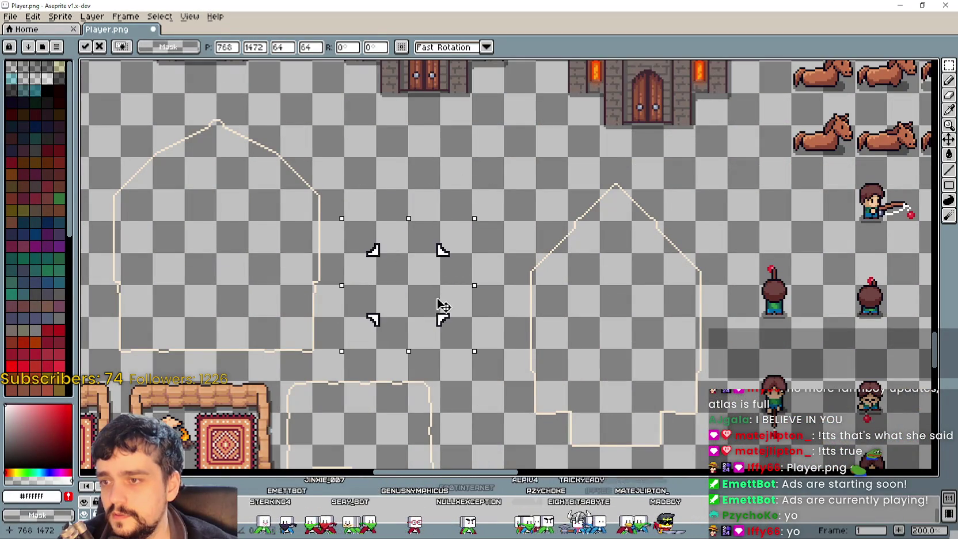
scroll(436, 315, down, 2)
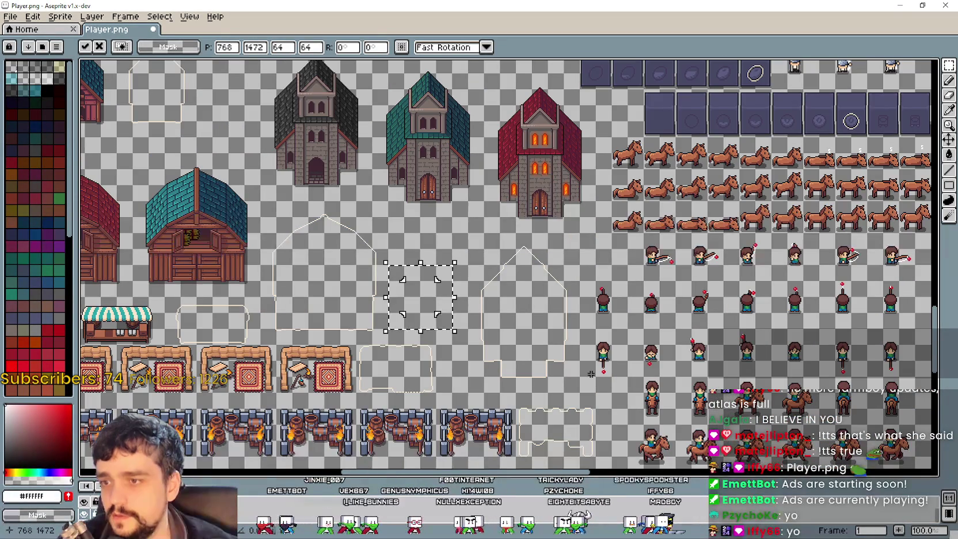
key(Return)
scroll(591, 374, down, 2)
mouse_move(590, 374)
mouse_down()
mouse_move(617, 227)
mouse_move(547, 301)
mouse_up()
scroll(617, 227, up, 2)
Move a purple-haired frame into an empty slot and shift the lower five-frame row left one slot
mouse_move(330, 331)
mouse_down()
mouse_move(601, 283)
mouse_move(636, 290)
mouse_up()
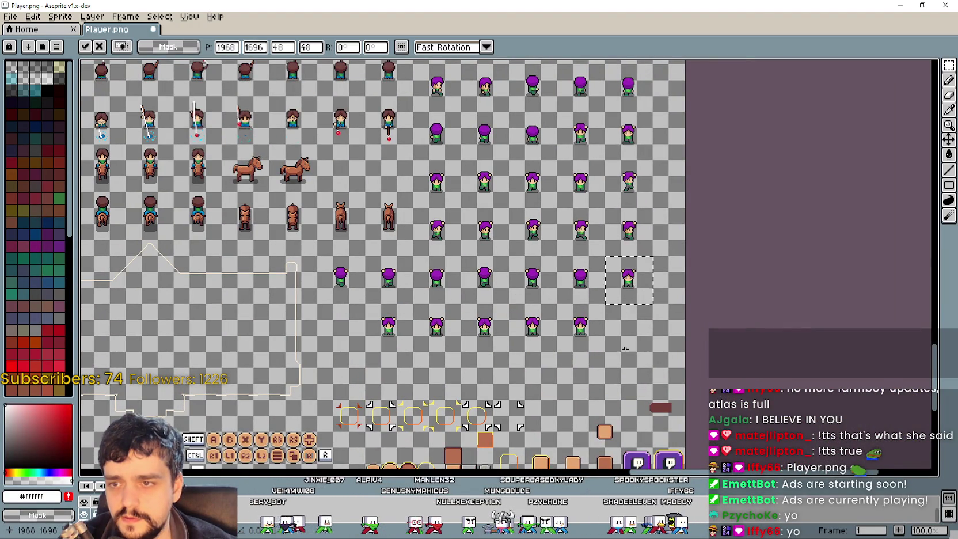
scroll(624, 348, up, 2)
scroll(443, 317, down, 1)
scroll(469, 337, down, 1)
drag(452, 354, 691, 308)
drag(635, 331, 587, 331)
key(Return)
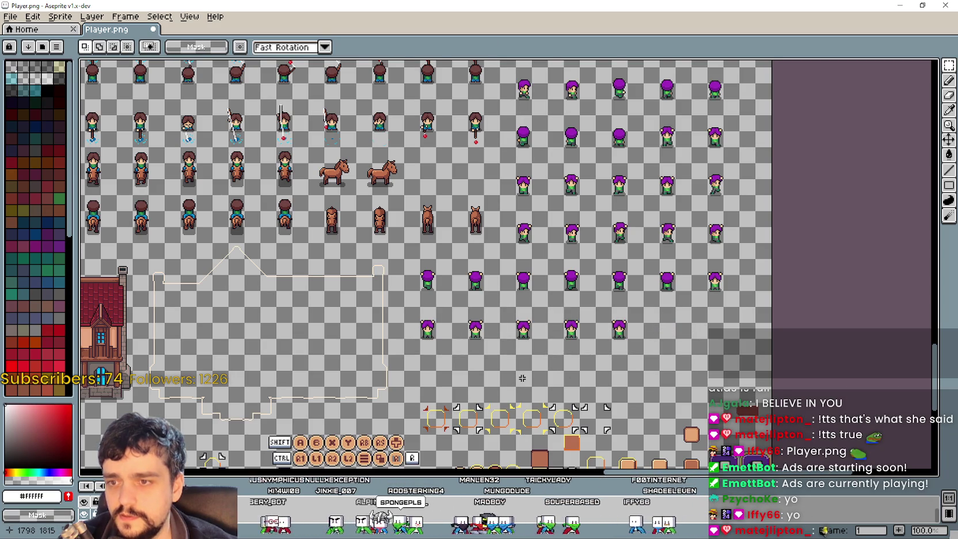
Bring the purple-haired rows into view and select a row of their frames
scroll(507, 334, down, 1)
scroll(489, 276, down, 1)
scroll(473, 224, up, 1)
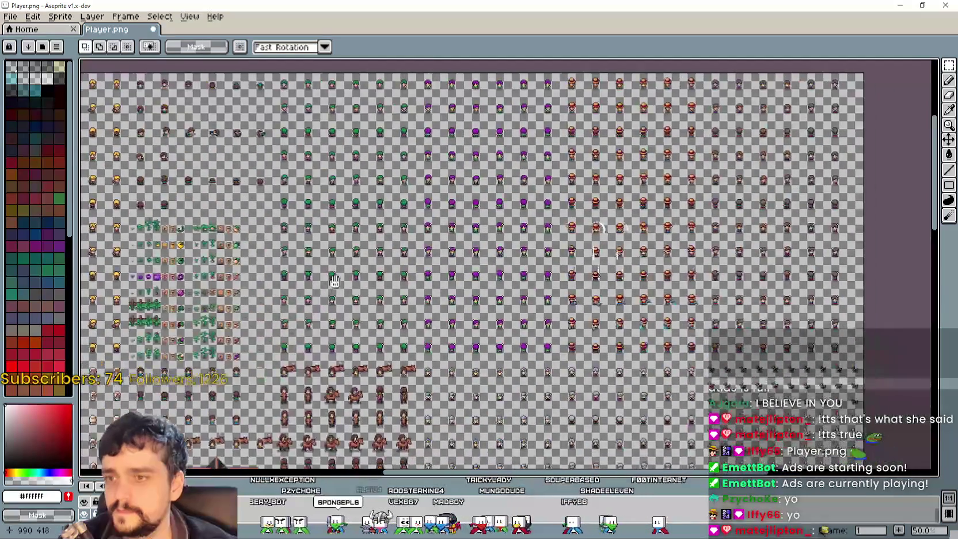
scroll(530, 334, up, 1)
drag(624, 309, 557, 283)
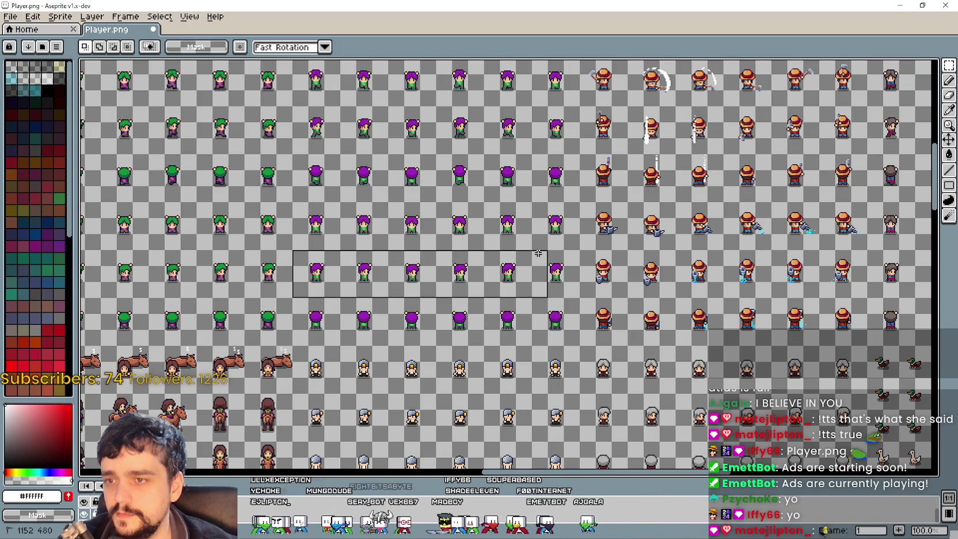
drag(571, 252, 573, 258)
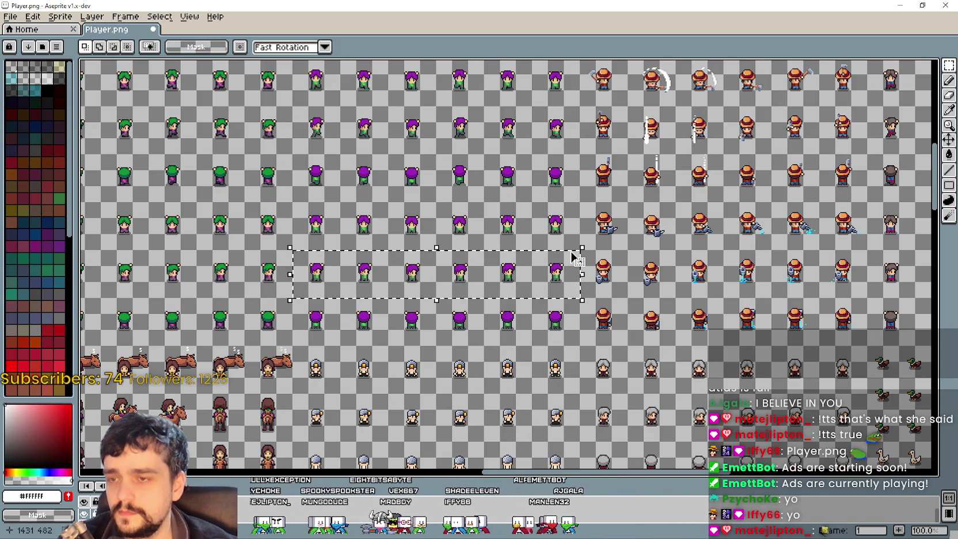
scroll(395, 333, down, 3)
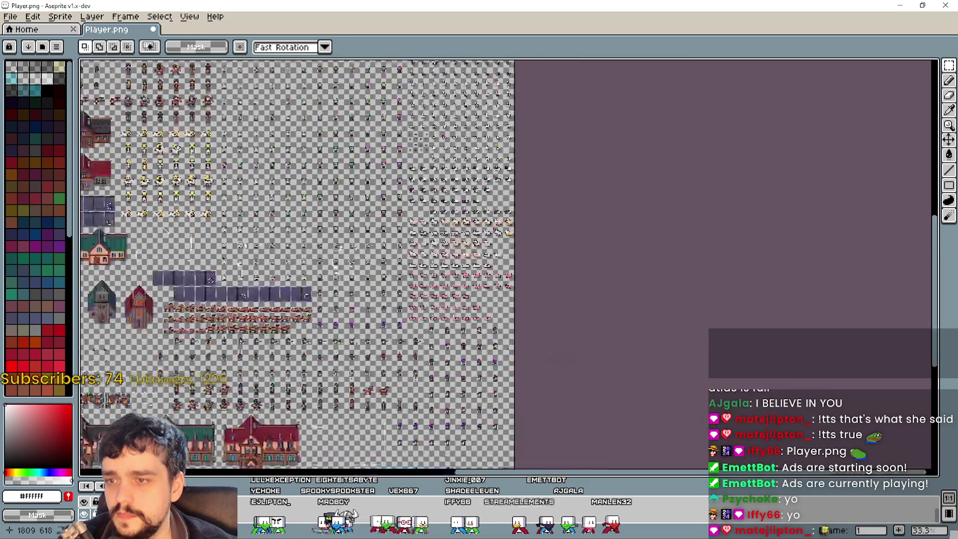
scroll(453, 345, up, 3)
drag(454, 346, 477, 224)
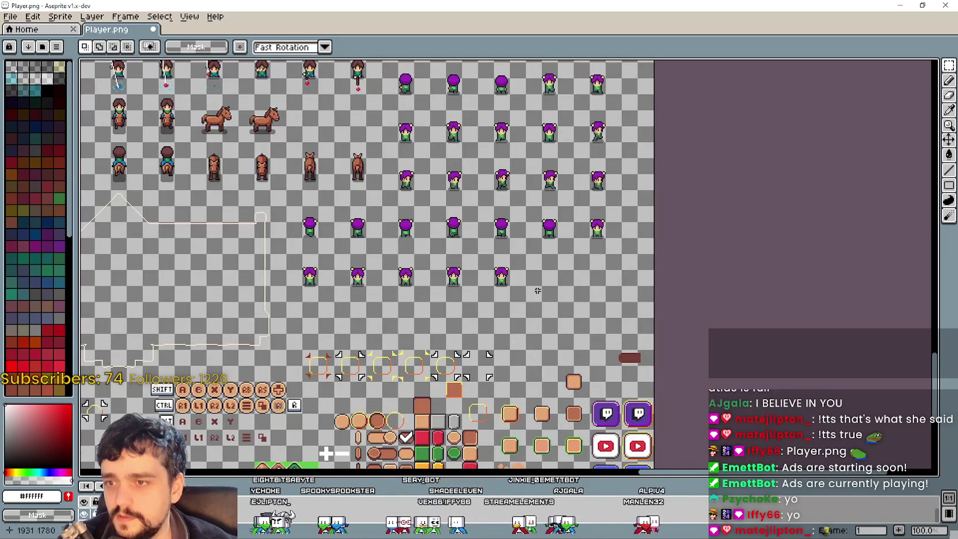
scroll(624, 291, down, 3)
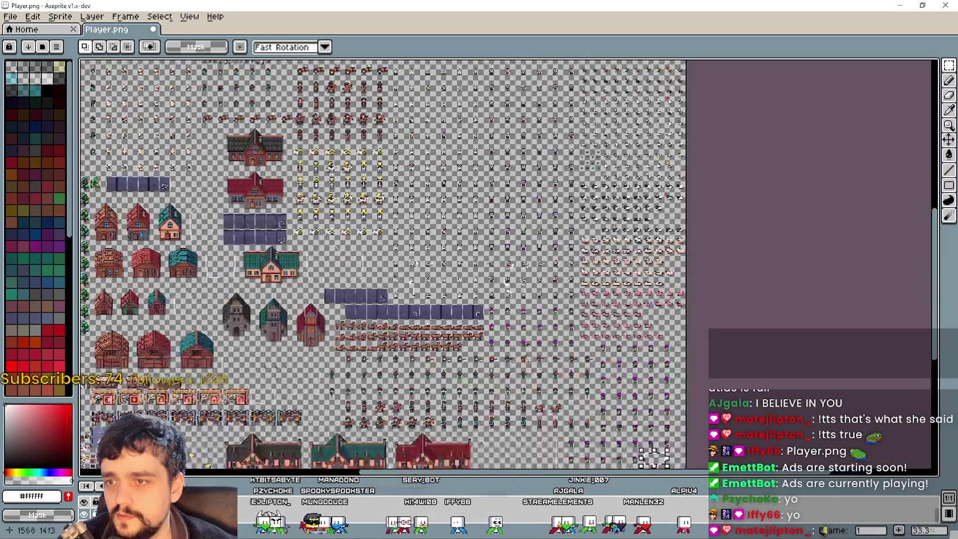
scroll(366, 258, up, 3)
scroll(393, 285, down, 3)
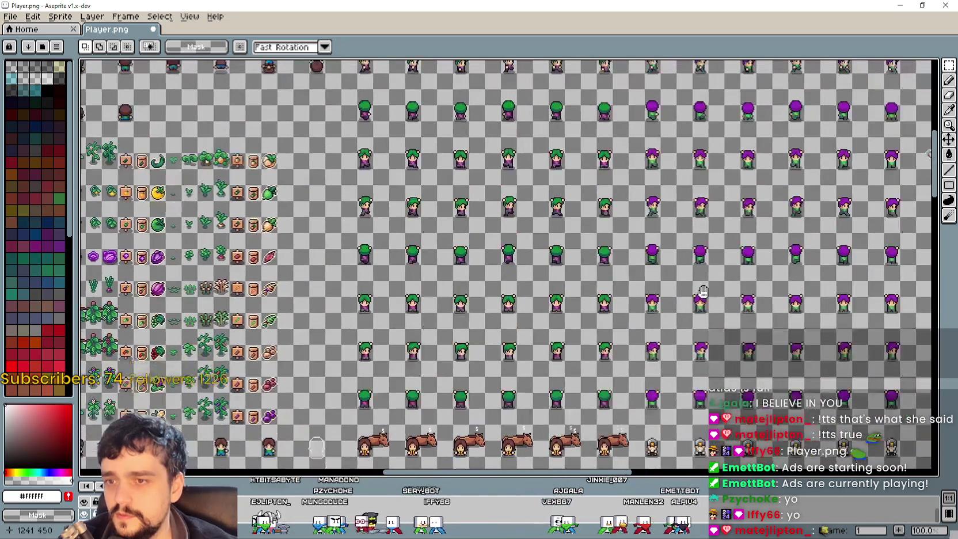
scroll(518, 323, right, 5)
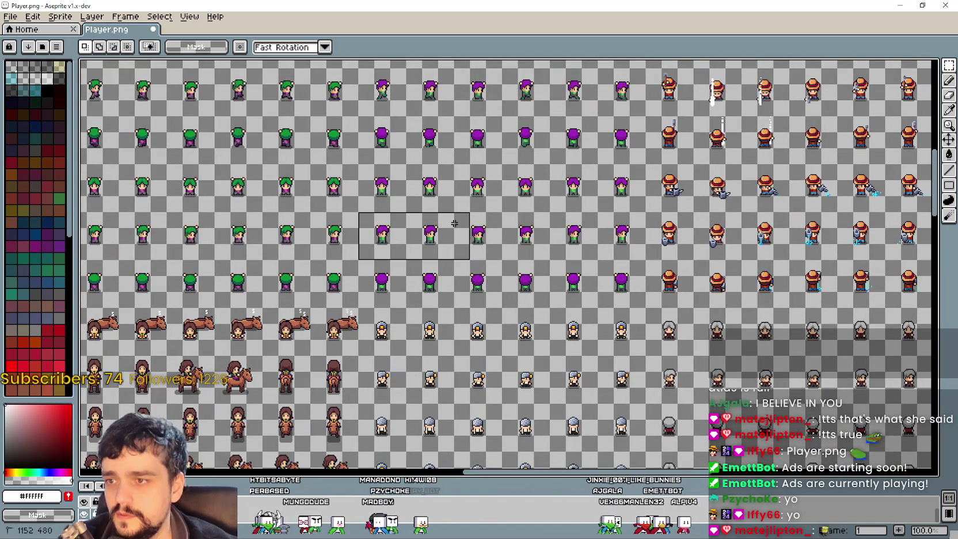
scroll(464, 263, down, 2)
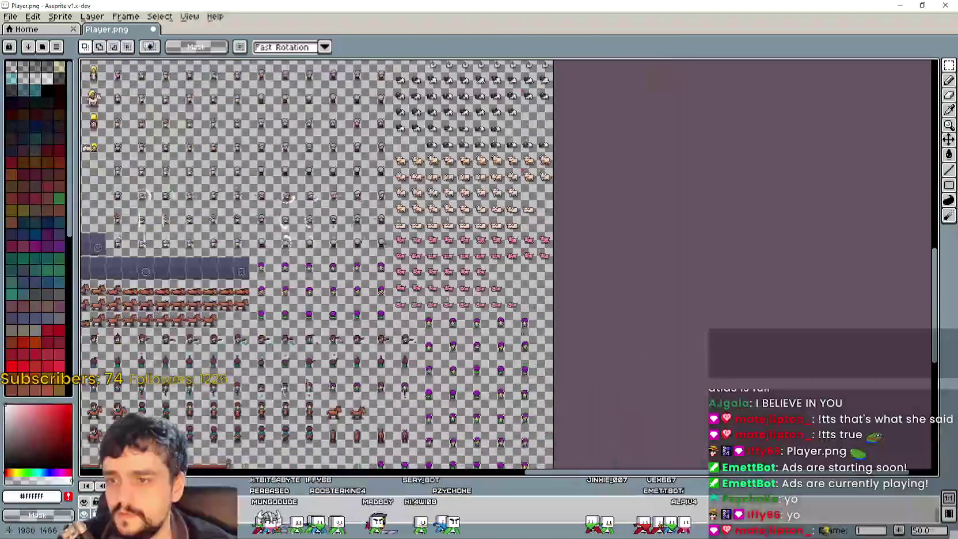
scroll(490, 299, up, 4)
Move two purple-haired frames into the remaining empty slots and commit them
mouse_move(567, 380)
mouse_down()
mouse_move(520, 335)
mouse_move(569, 348)
mouse_up()
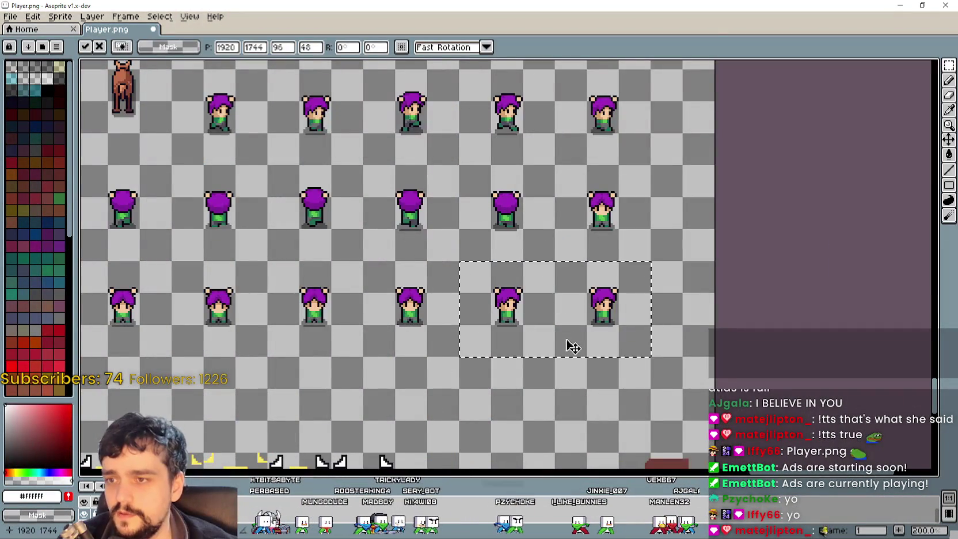
scroll(569, 348, down, 1)
click(356, 266)
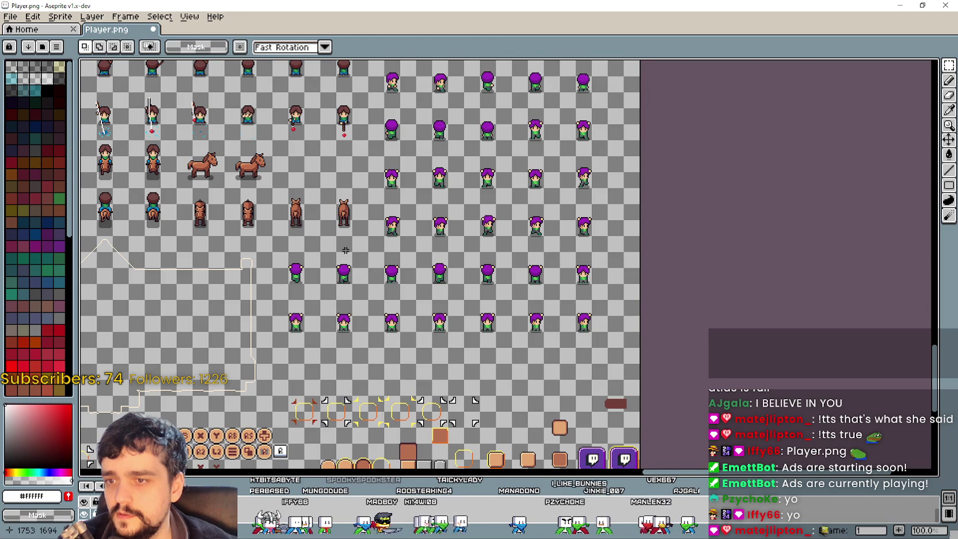
scroll(345, 250, down, 2)
scroll(526, 272, up, 1)
scroll(525, 273, down, 1)
scroll(525, 273, up, 1)
scroll(433, 276, down, 1)
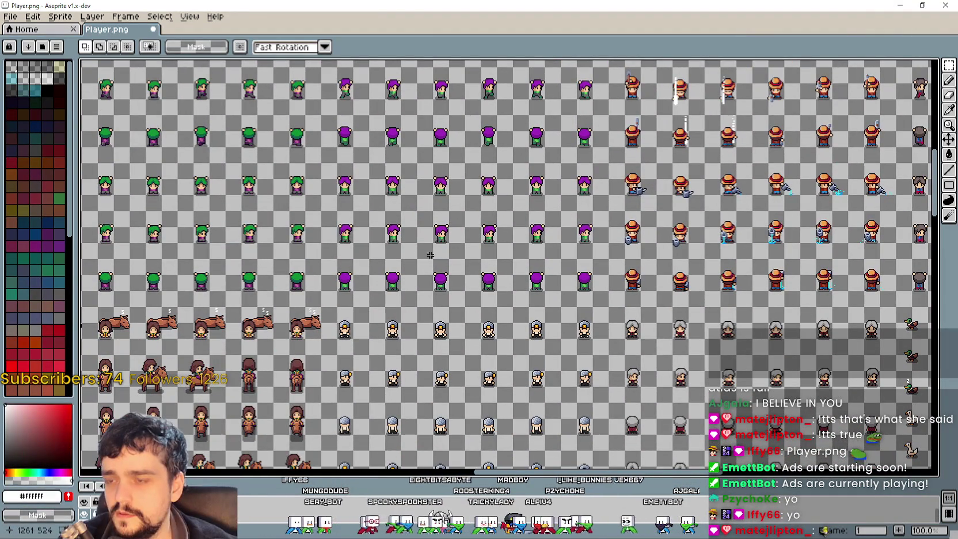
scroll(599, 230, down, 1)
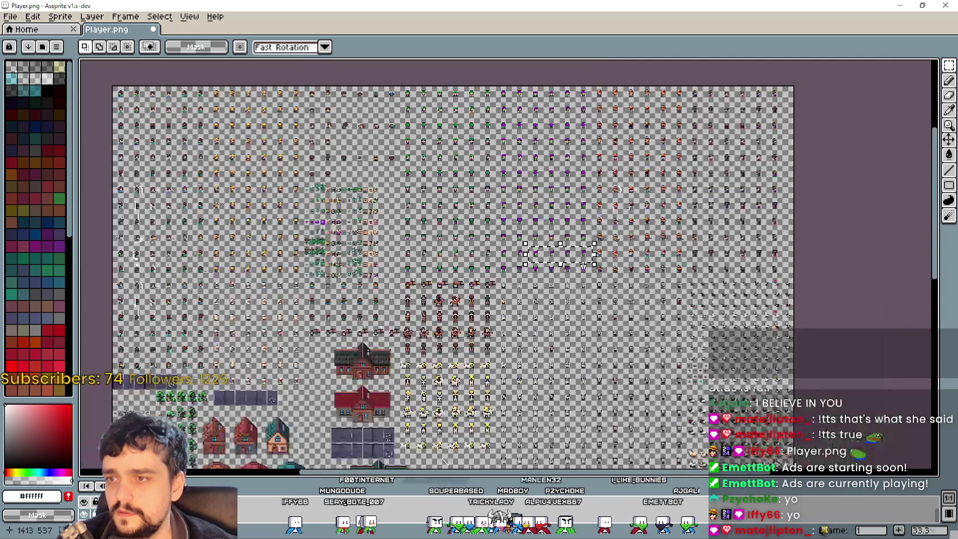
Paste the copied row of four character frames and drag it near the row above
scroll(570, 271, down, 1)
scroll(455, 333, up, 2)
scroll(460, 326, up, 1)
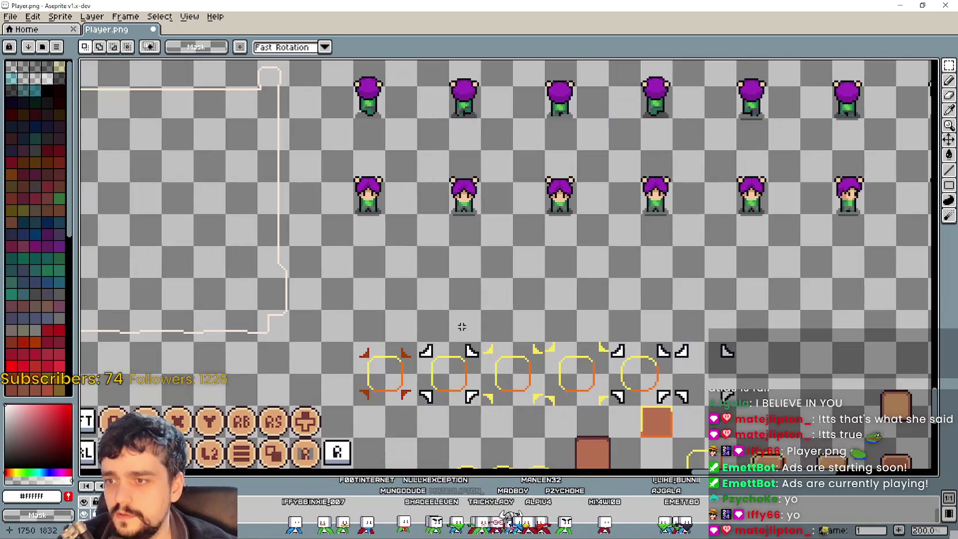
key(ctrl+v)
mouse_move(470, 314)
mouse_down()
mouse_move(511, 302)
mouse_move(485, 302)
mouse_up()
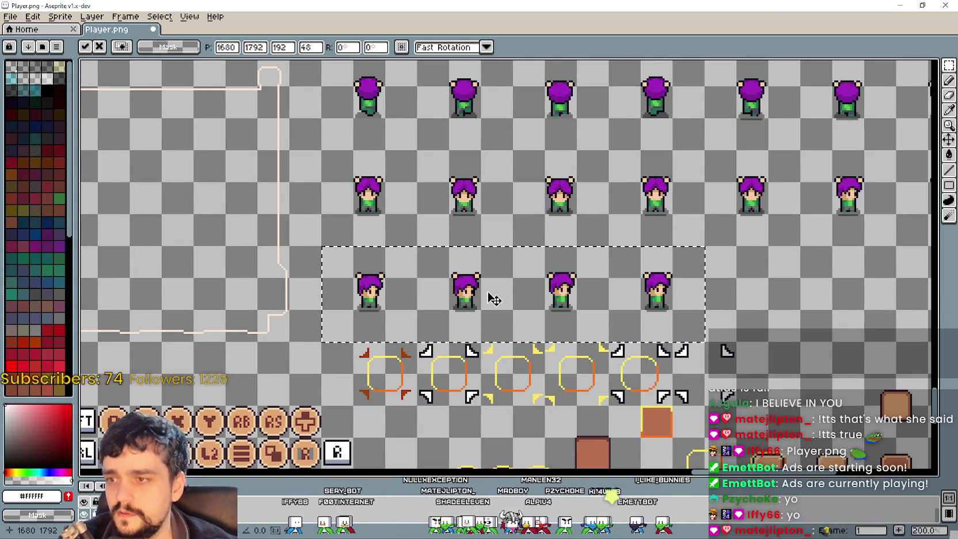
Nudge the floating row 16 px left to P 1680 and commit it in place
scroll(492, 298, up, 1)
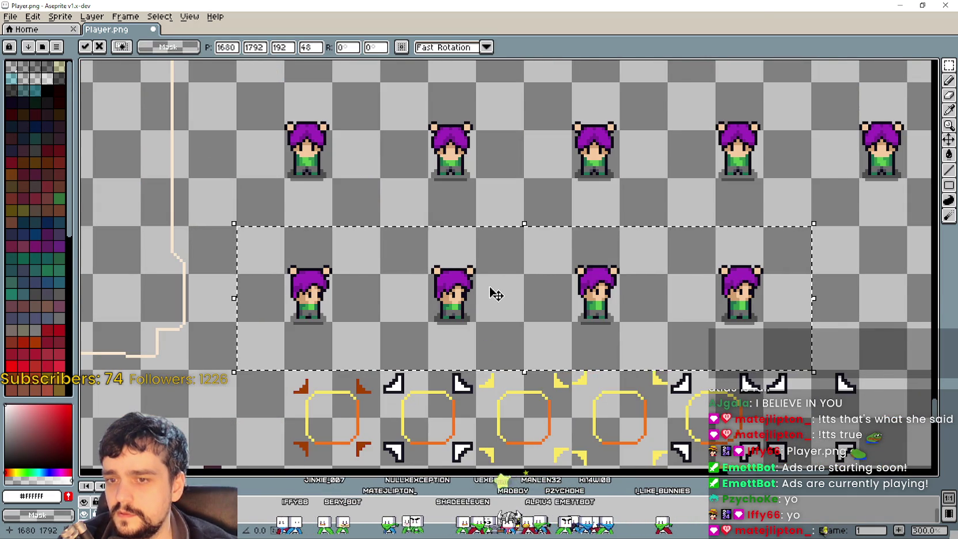
scroll(489, 293, down, 1)
scroll(699, 372, up, 3)
drag(726, 356, 740, 304)
scroll(300, 139, down, 1)
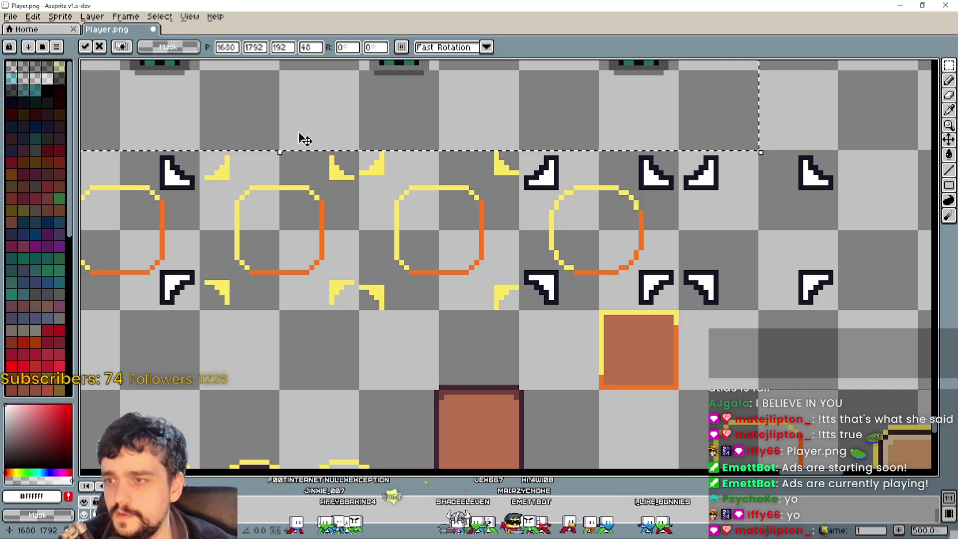
scroll(405, 186, down, 1)
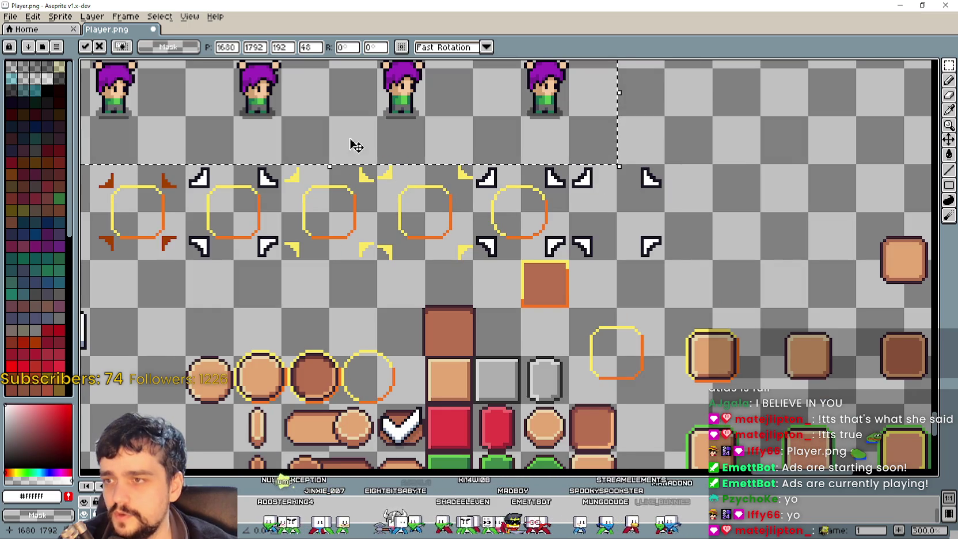
scroll(353, 145, down, 1)
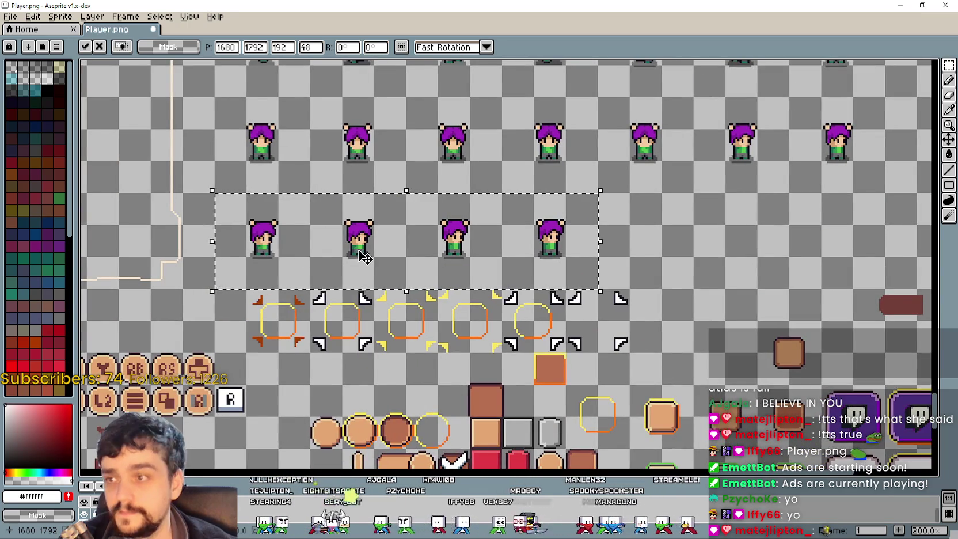
scroll(357, 241, down, 1)
scroll(356, 242, down, 1)
key(Return)
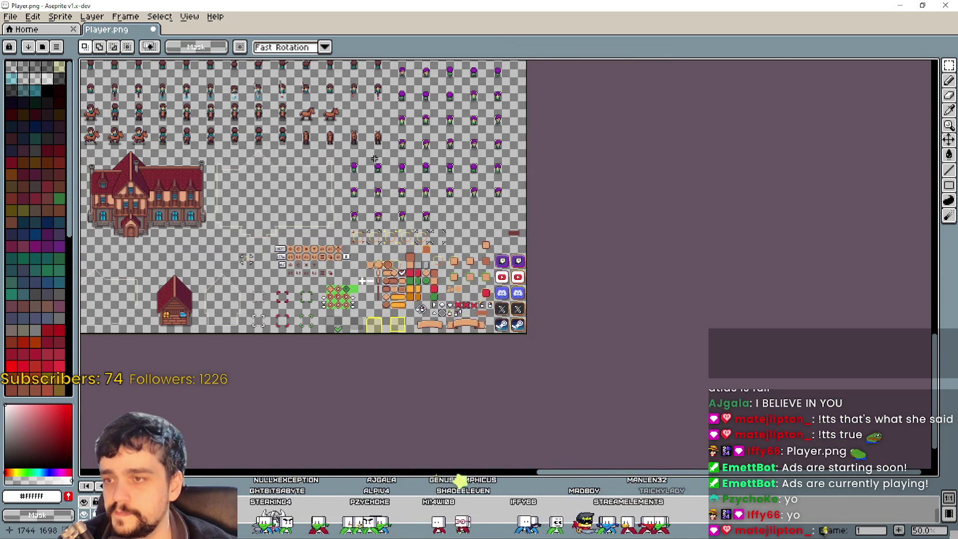
Look over the sheet and marquee-select the three back-facing character frames
scroll(393, 192, up, 1)
scroll(456, 251, up, 1)
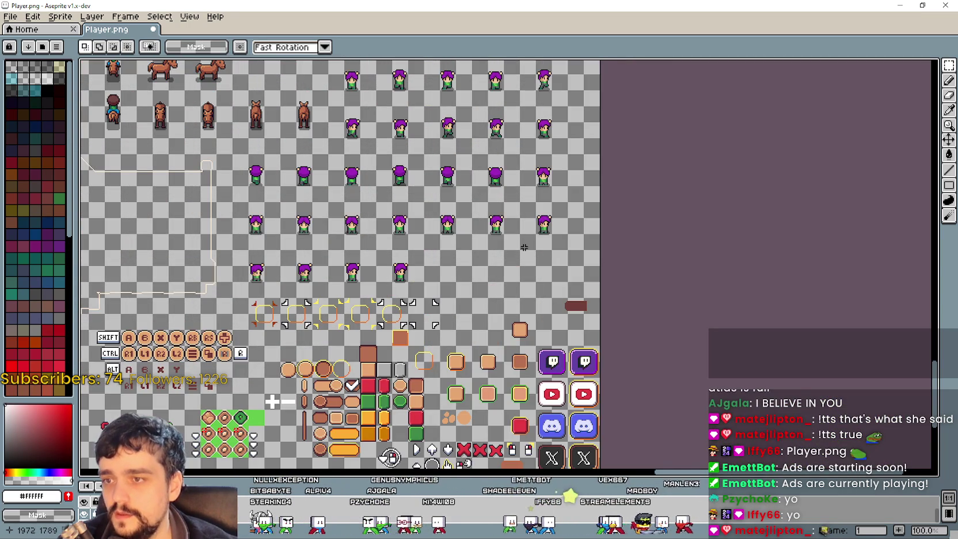
scroll(317, 274, down, 2)
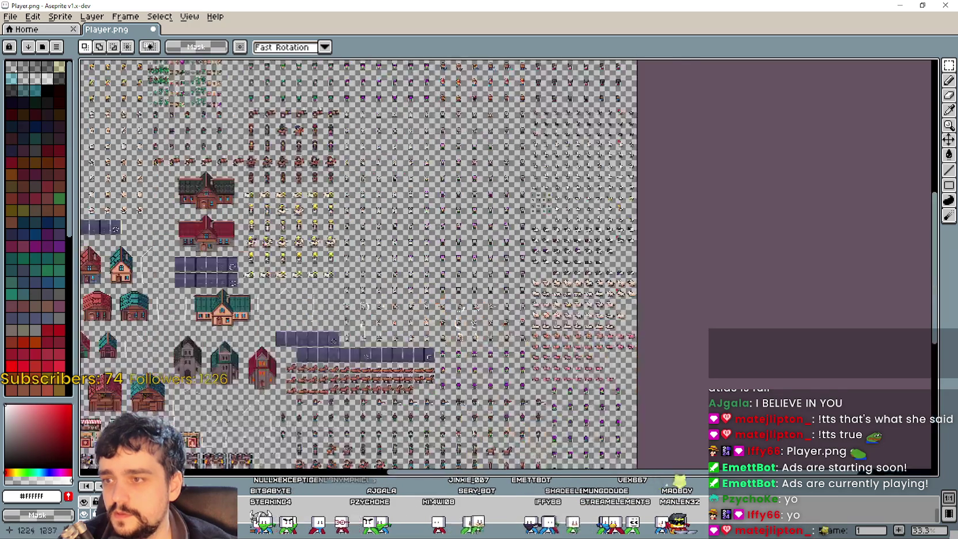
scroll(433, 340, up, 1)
scroll(432, 340, up, 1)
scroll(411, 346, up, 1)
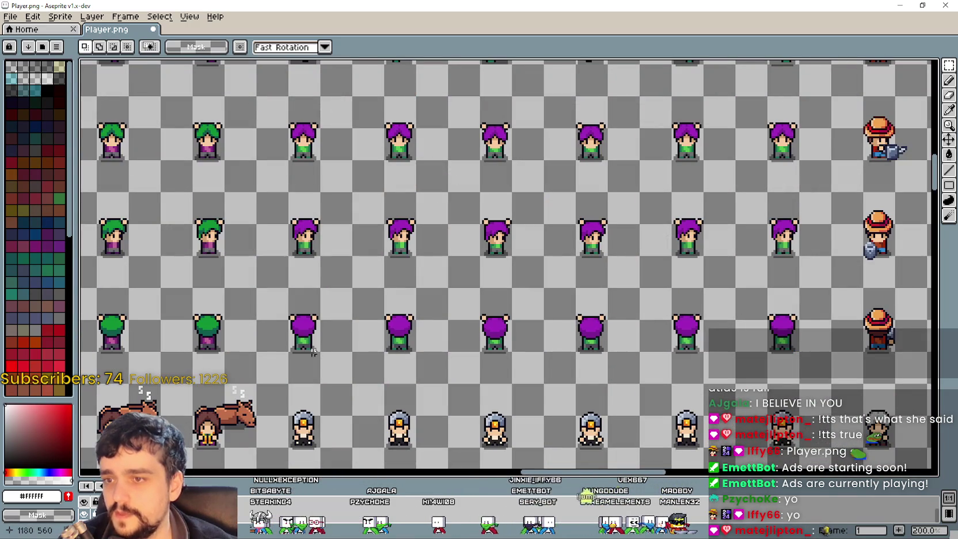
drag(265, 369, 399, 316)
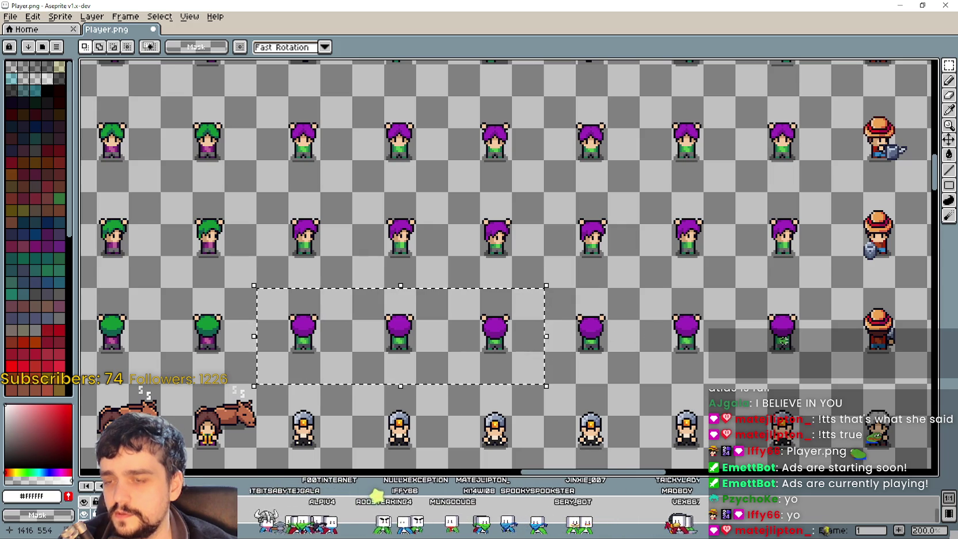
Paste the three back-view frames at 1872,1792 beside the front-facing frames and commit
scroll(805, 362, down, 3)
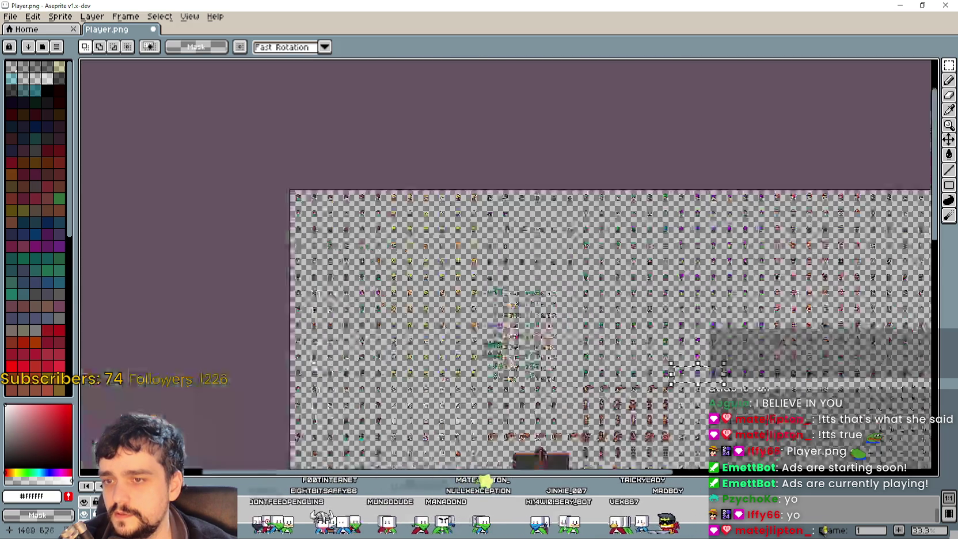
scroll(633, 259, up, 2)
scroll(518, 173, down, 5)
scroll(267, 400, down, 3)
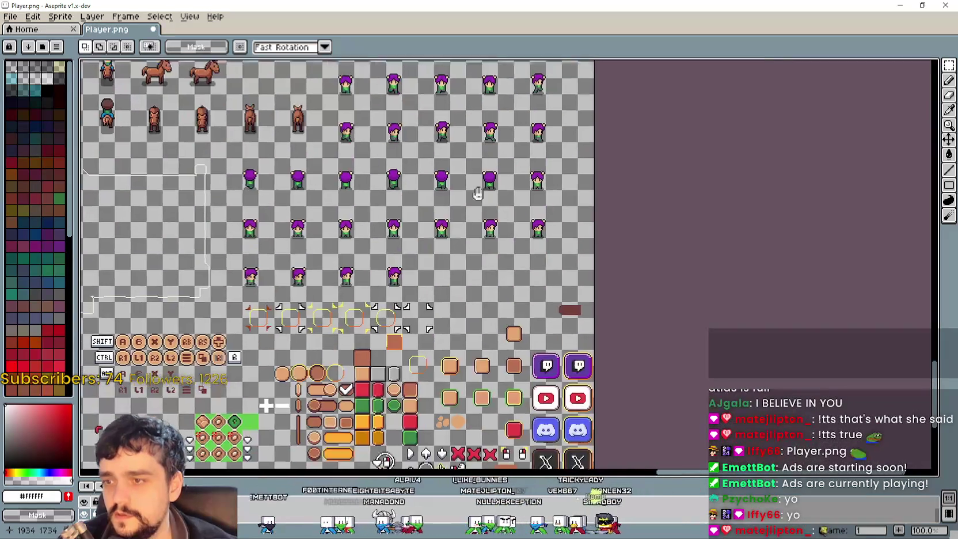
scroll(518, 259, up, 1)
key(ctrl+v)
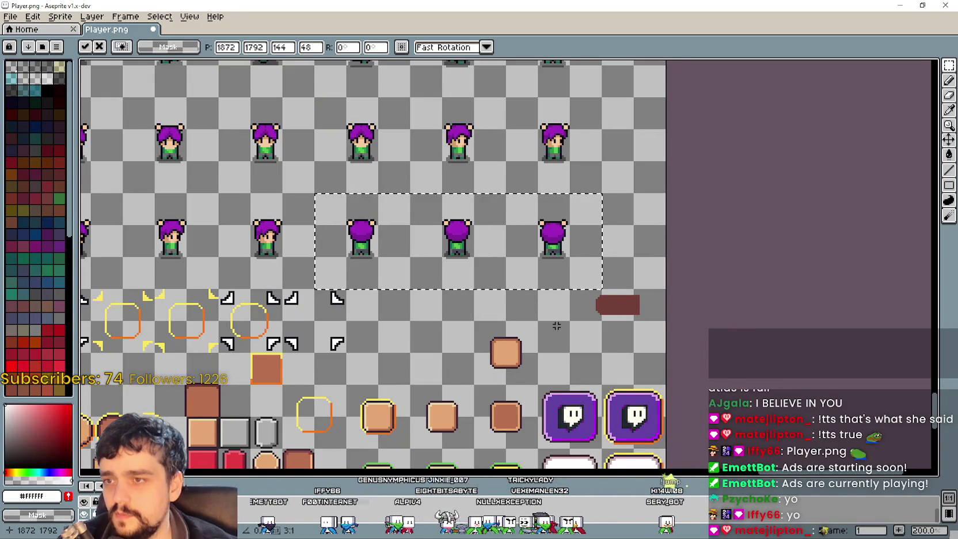
key(Return)
scroll(543, 336, down, 2)
mouse_move(435, 252)
mouse_down()
mouse_move(533, 150)
mouse_move(560, 275)
mouse_up()
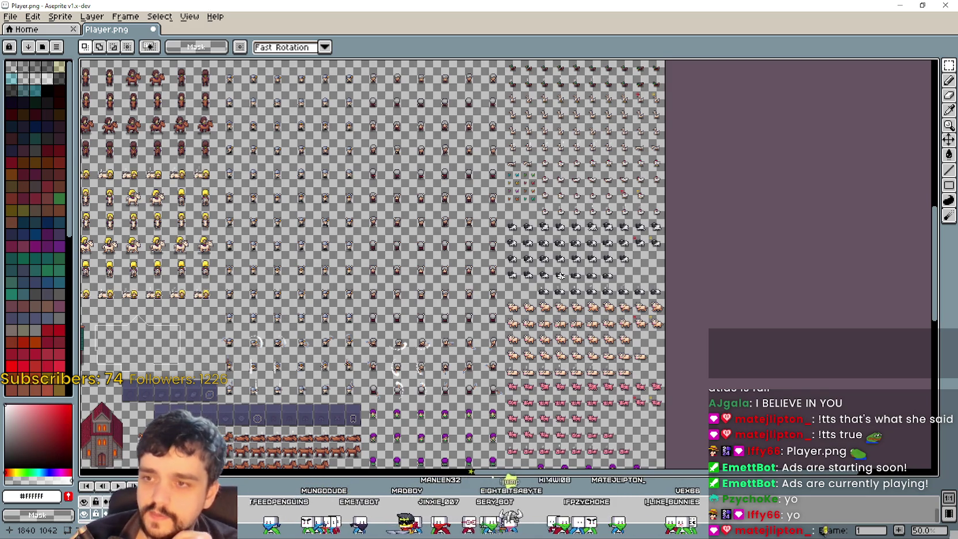
Pan across the sheet past the houses to the horse, rider and workbench sprites
mouse_move(560, 275)
mouse_down()
mouse_move(613, 376)
mouse_move(404, 344)
mouse_move(225, 128)
mouse_up()
scroll(404, 344, up, 2)
scroll(404, 344, down, 2)
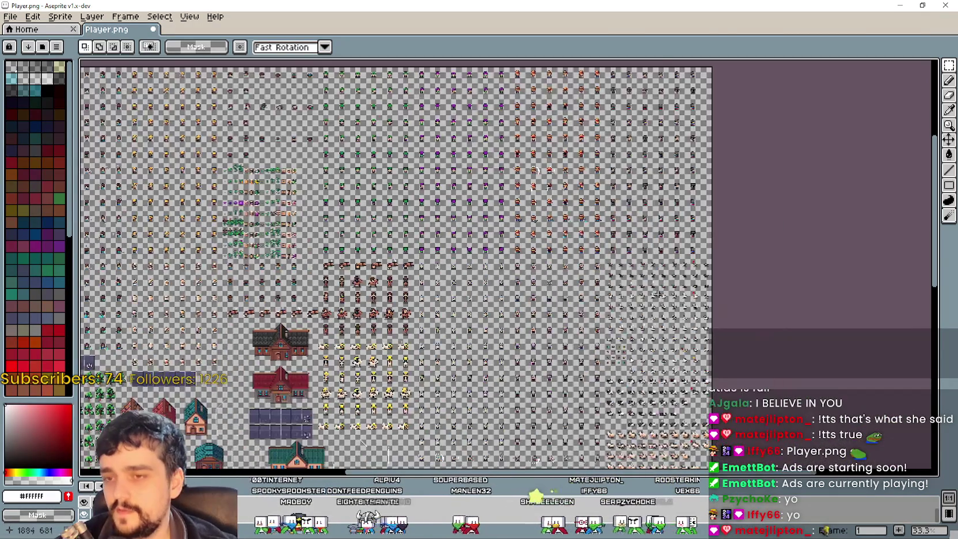
mouse_move(716, 345)
mouse_down()
mouse_move(684, 299)
mouse_move(520, 197)
mouse_up()
scroll(684, 299, up, 2)
drag(476, 271, 840, 185)
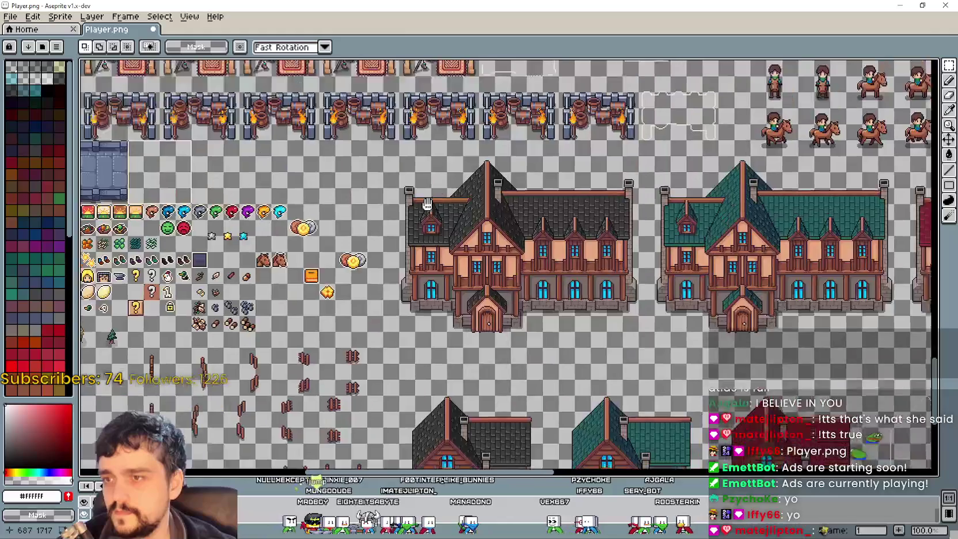
drag(654, 185, 418, 134)
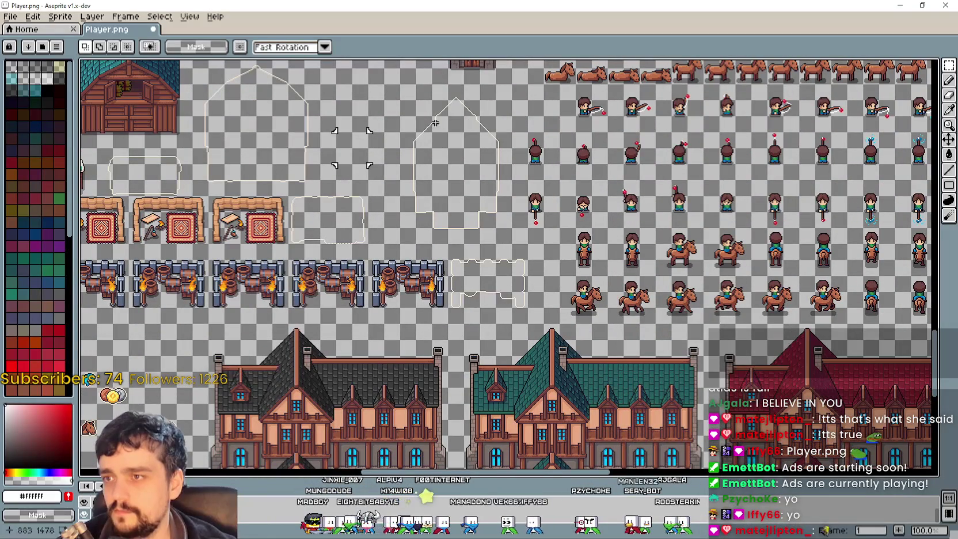
Marquee-select the four white corner-bracket pieces beside the workbench sprites
scroll(347, 136, up, 1)
drag(292, 95, 422, 224)
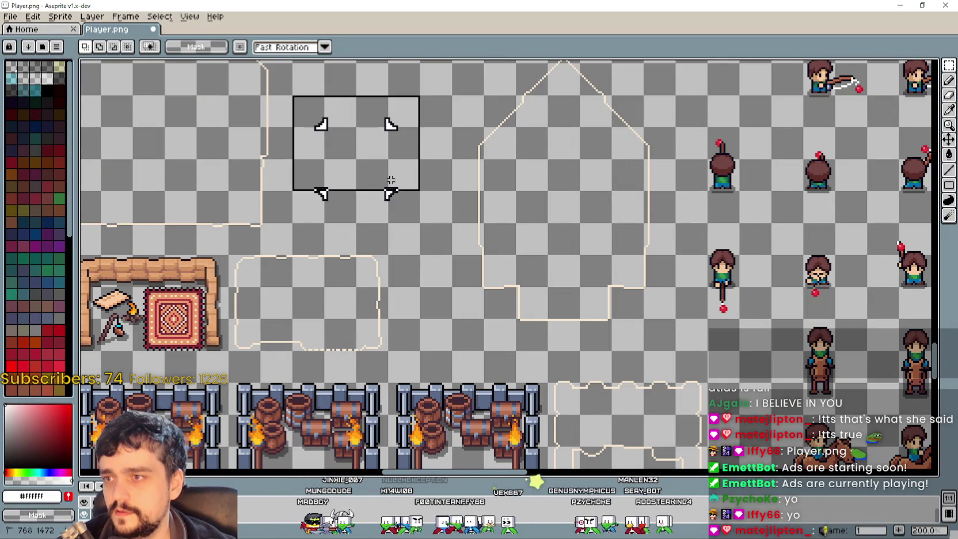
scroll(530, 290, down, 1)
scroll(542, 321, down, 1)
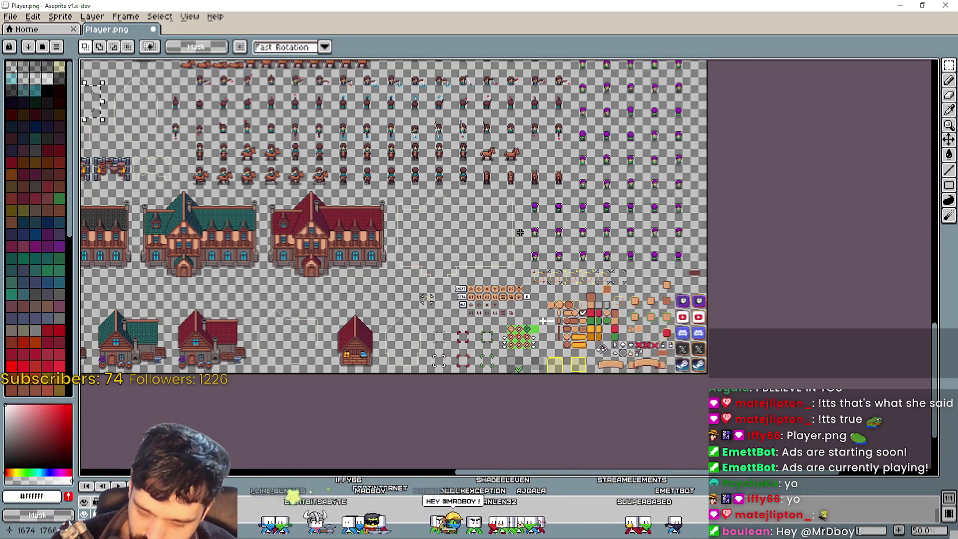
Marquee-select the row of ring and corner UI pieces under the character frames
scroll(542, 320, up, 1)
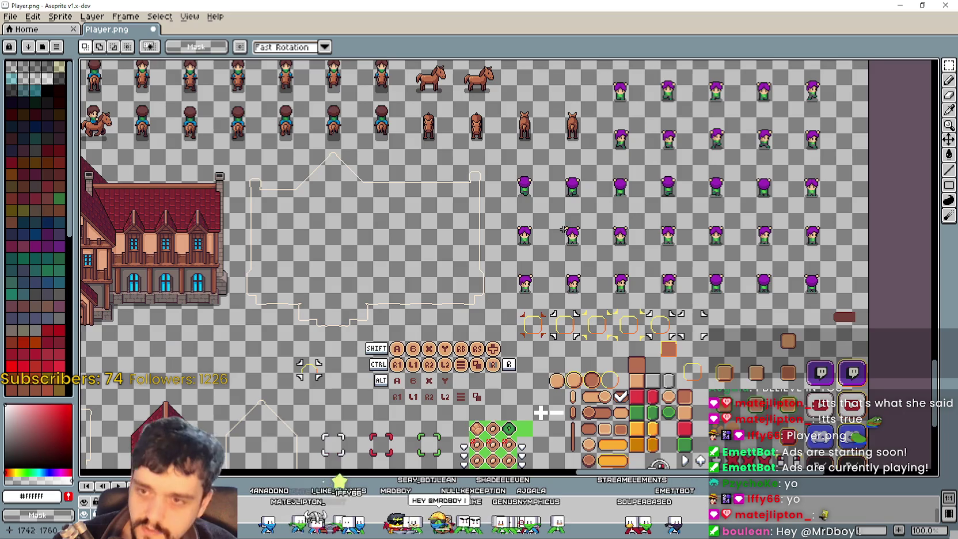
scroll(645, 312, up, 1)
drag(585, 252, 663, 333)
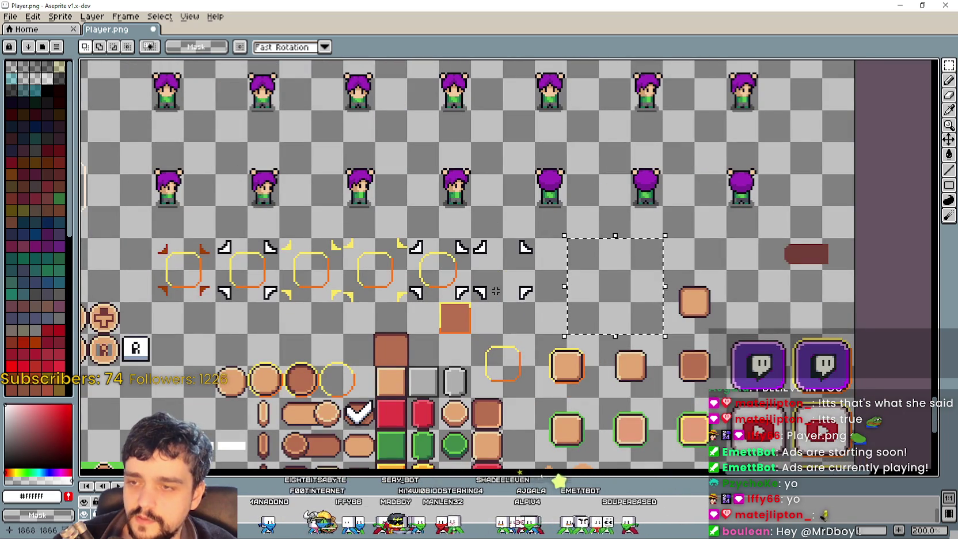
drag(496, 291, 616, 321)
mouse_move(575, 252)
mouse_down()
mouse_move(337, 256)
mouse_move(592, 270)
mouse_move(641, 332)
mouse_up()
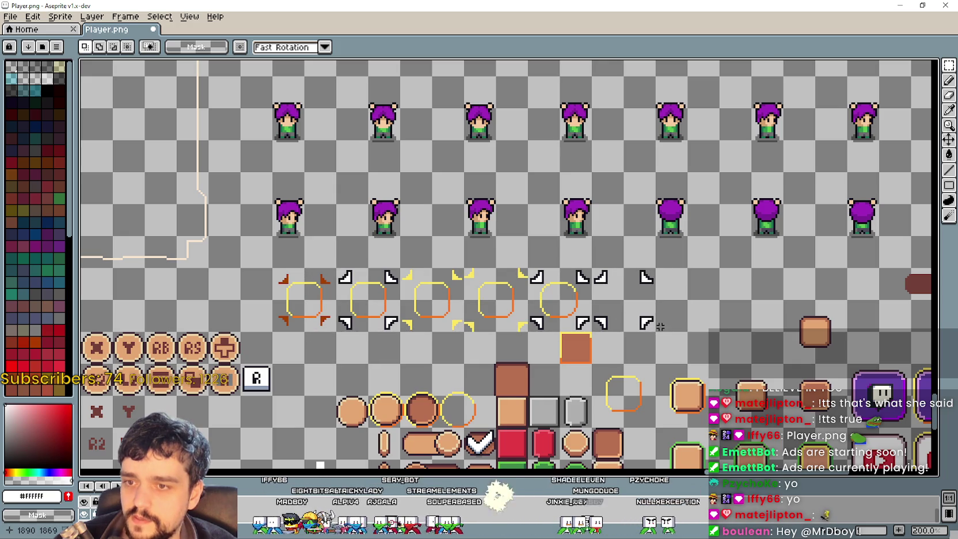
drag(297, 245, 297, 245)
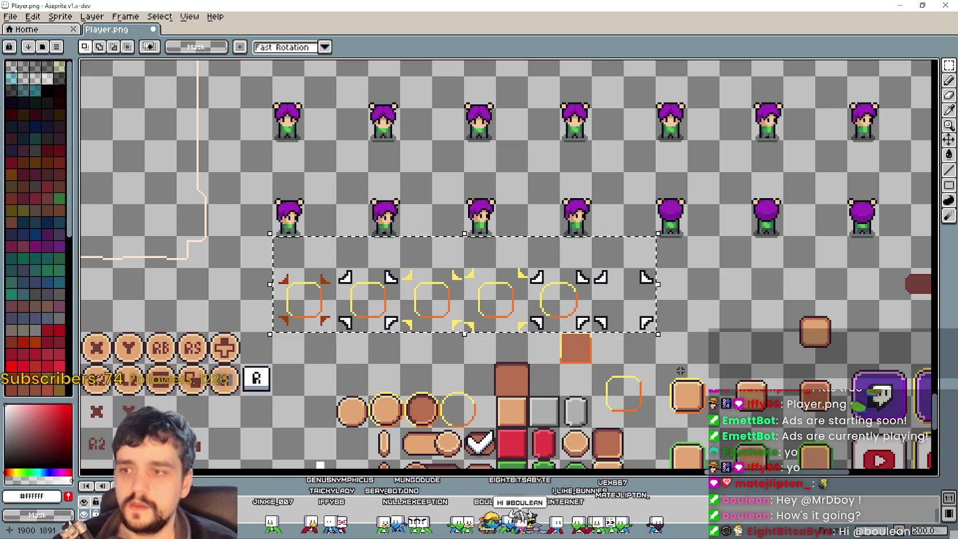
Save the reorganized Player.png and switch back to Godot
scroll(684, 400, down, 3)
scroll(653, 311, up, 1)
key(ctrl+s)
key(alt+Tab)
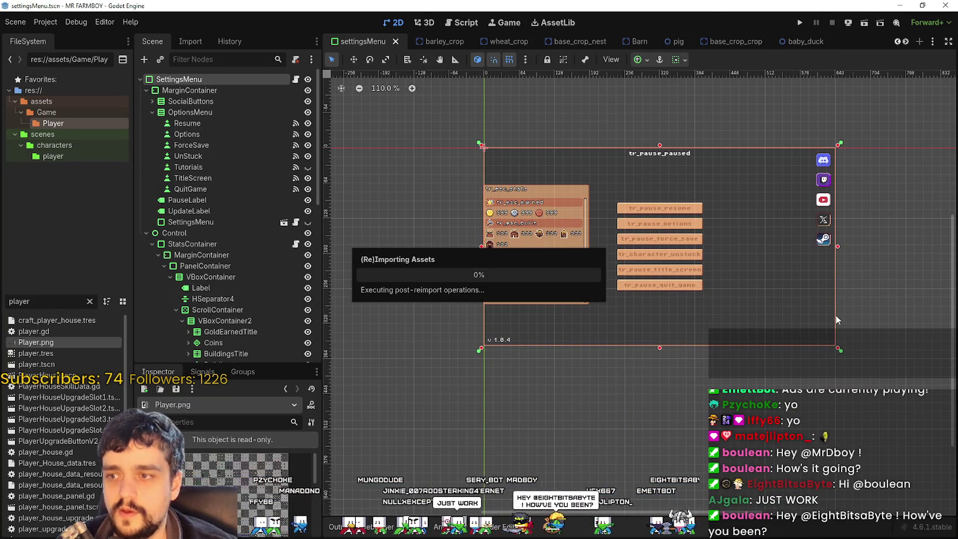
Run the project to test the reimported Player.png atlas
click(800, 23)
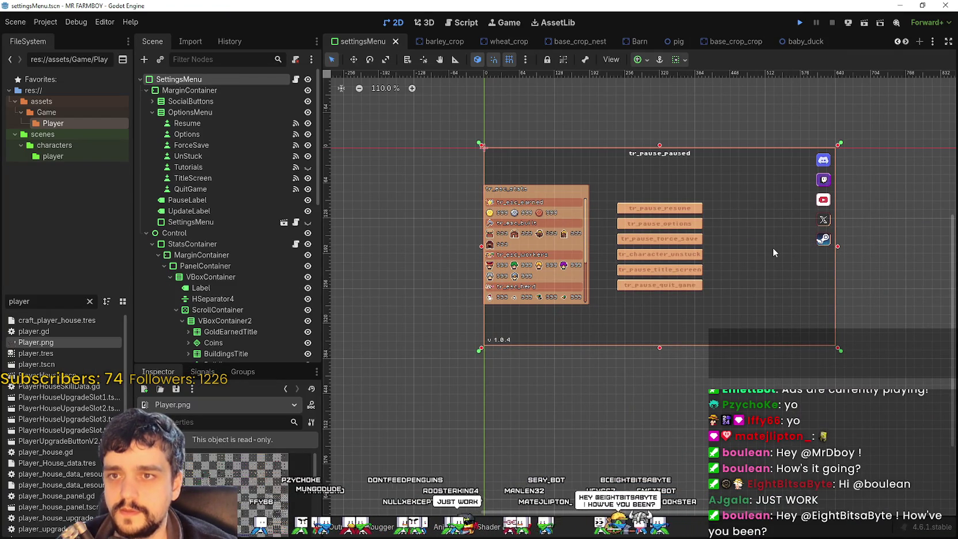
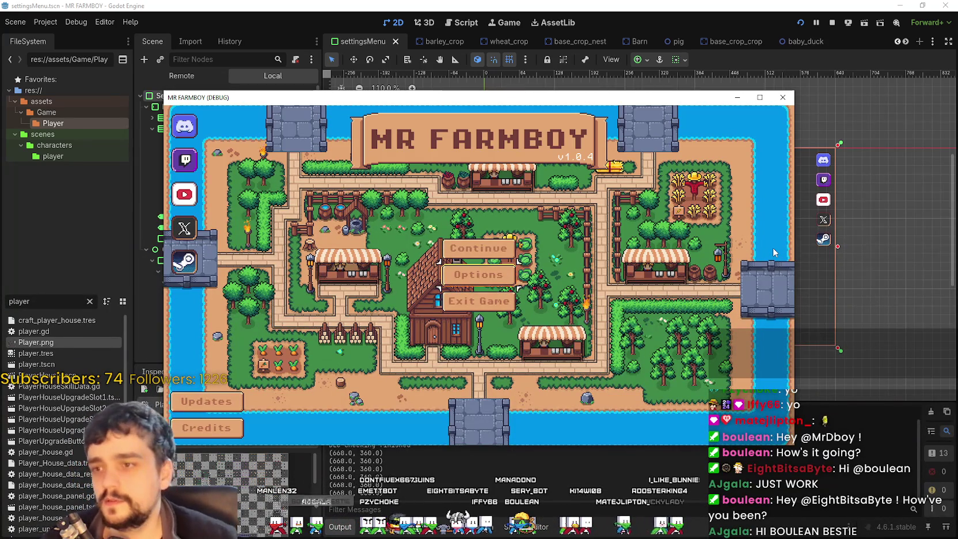
Maximize the MR FARMBOY (DEBUG) window, glance at Steam, and return to the title menu
click(760, 97)
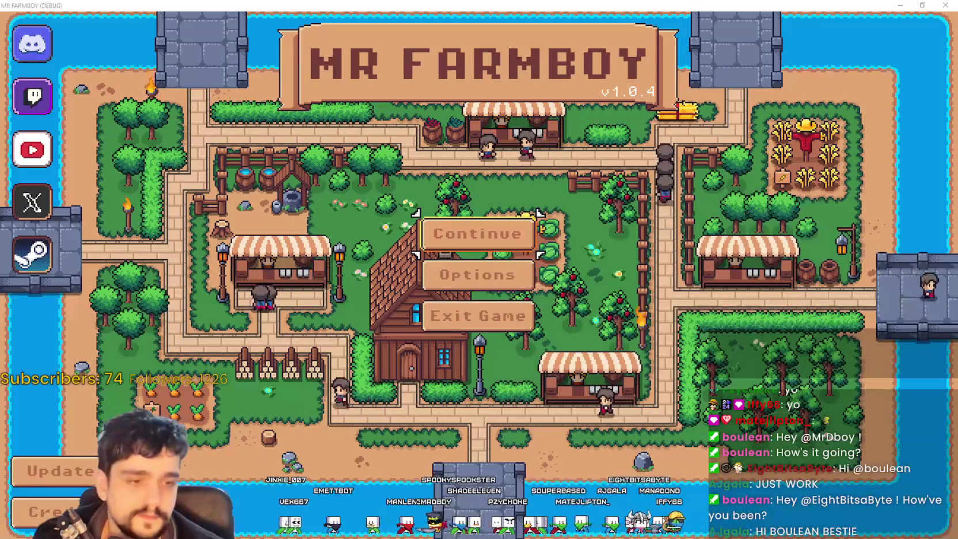
key(alt+Tab)
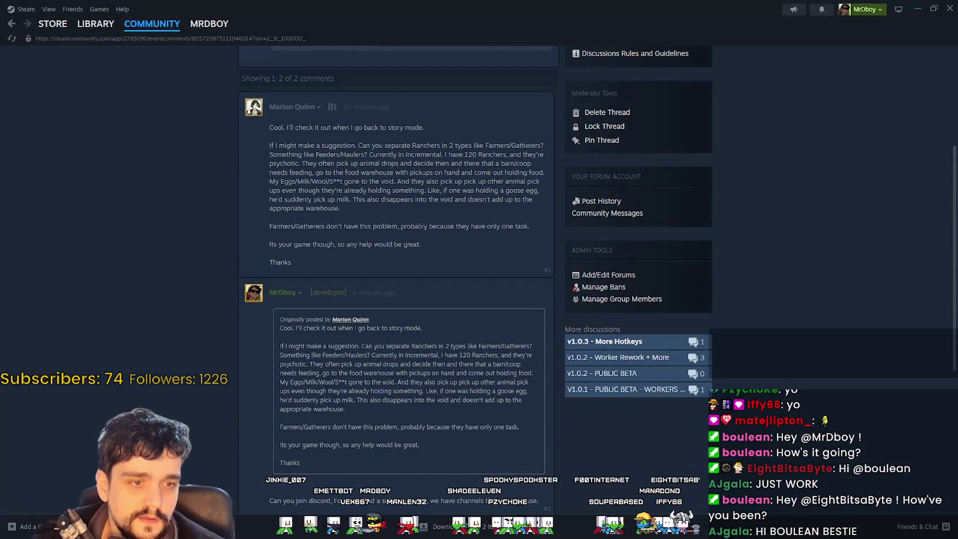
click(907, 14)
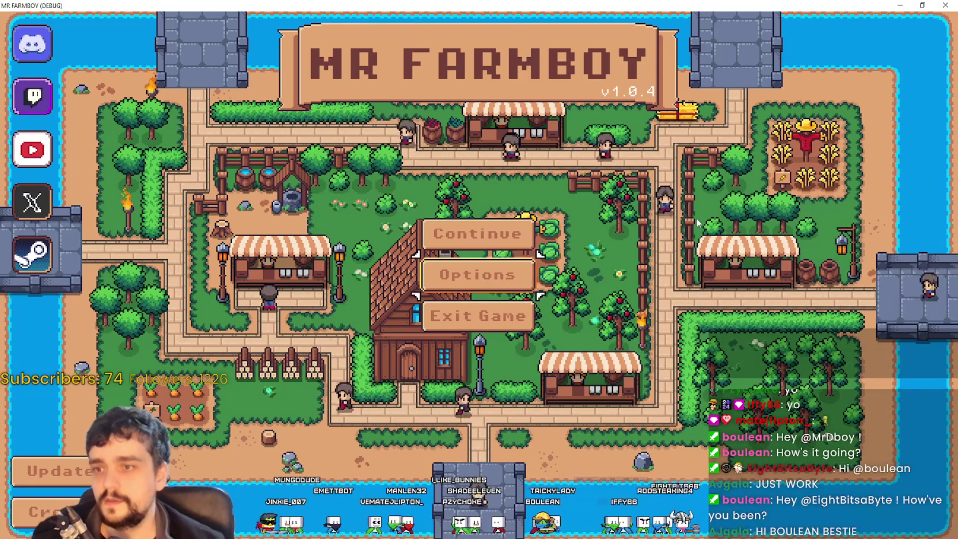
key(Return)
Leave Options unchanged, browse the save list, and load Save 1 (Normal)
key(Right)
key(Right)
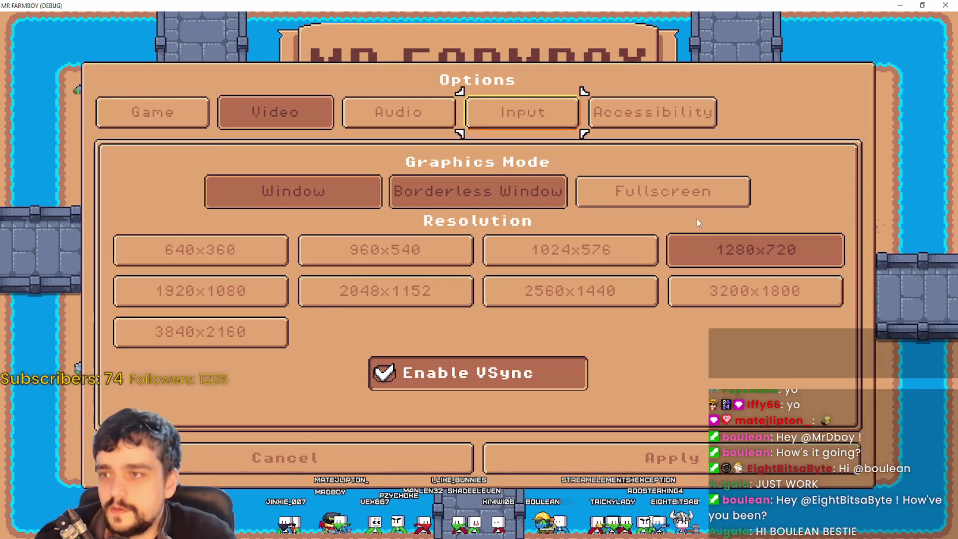
key(Right)
key(Down)
key(Down)
key(Down)
key(Down)
key(Down)
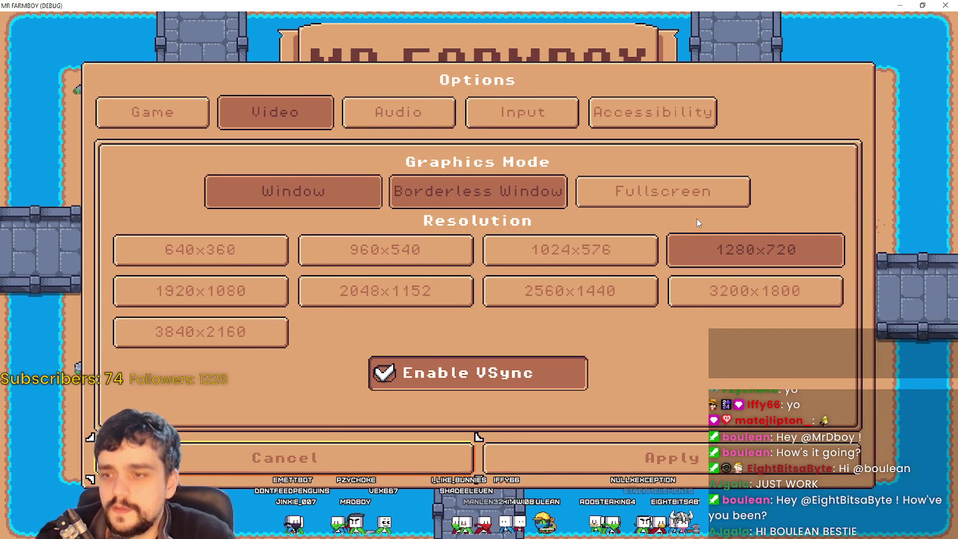
key(Return)
key(Return)
key(Down)
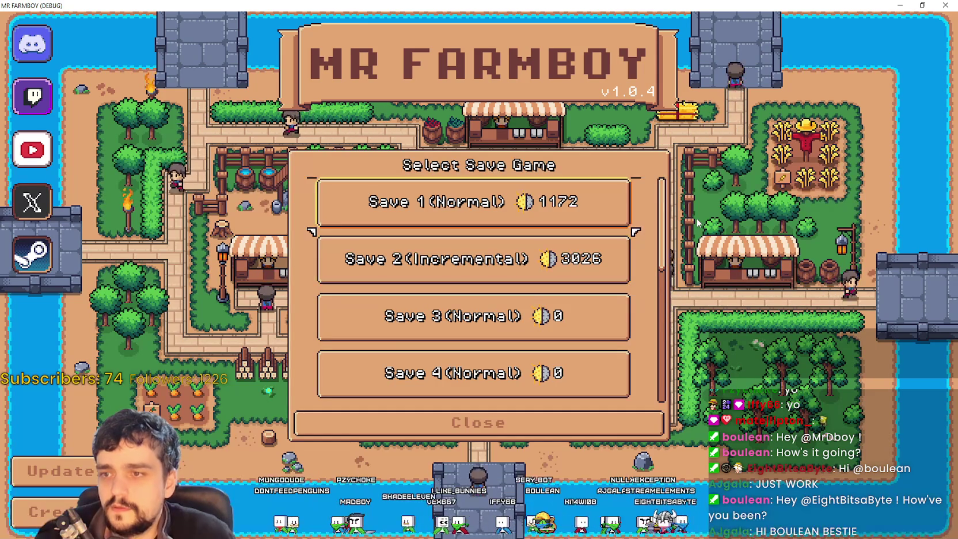
key(Down)
key(Down)
key(Down)
key(Down)
key(Down)
key(Down)
key(Down)
key(Down)
key(Down)
key(Up)
key(Up)
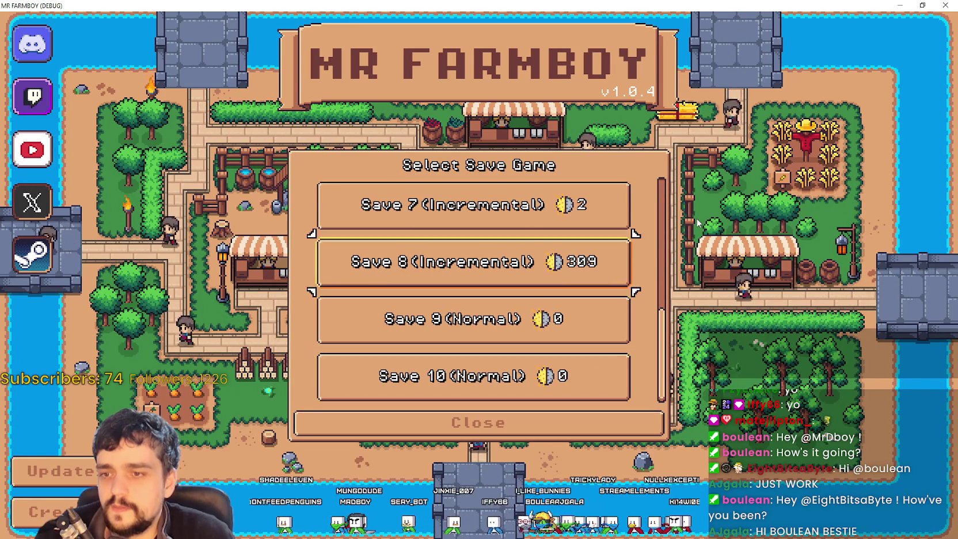
key(Up)
key(Up)
key(Up)
key(Up)
key(Up)
key(Up)
key(Up)
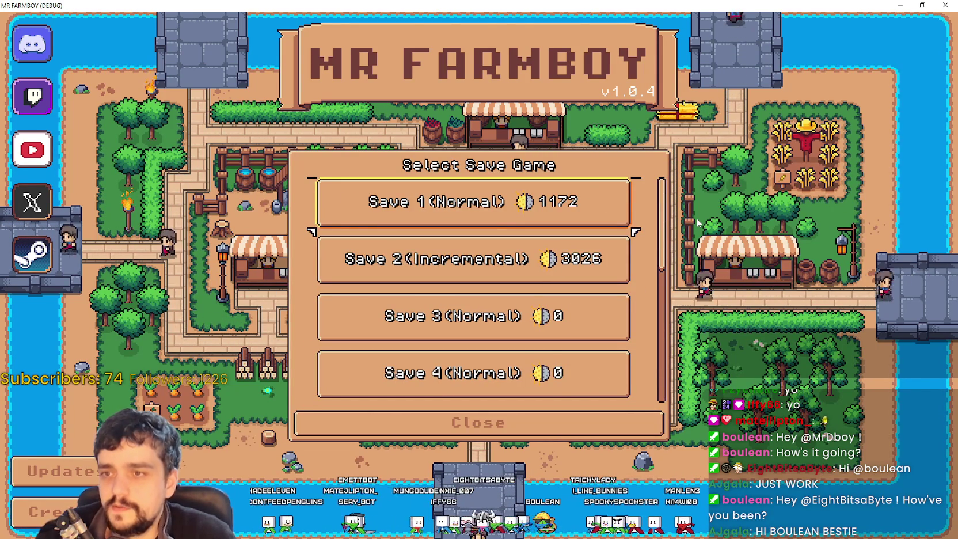
key(Return)
key(Return)
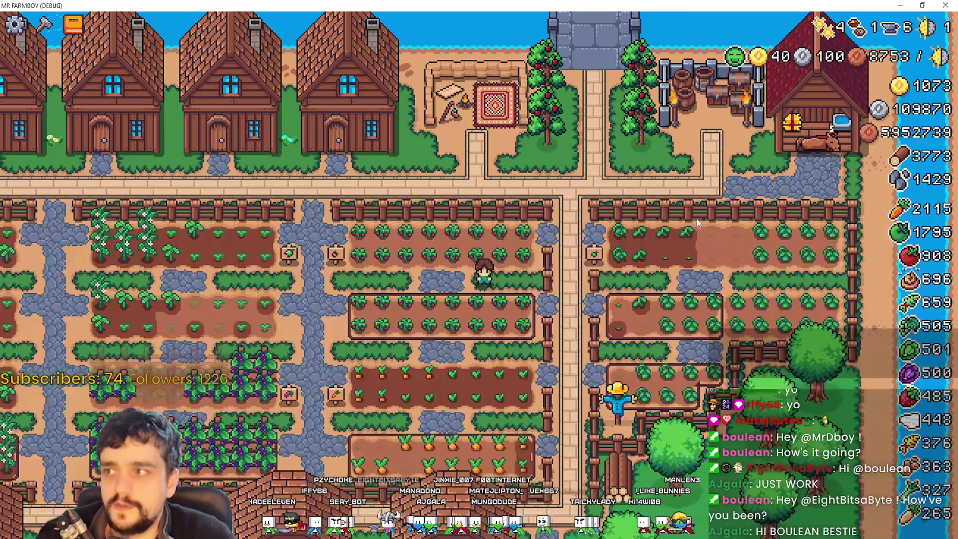
Walk the farmer down to the warehouse and browse its stored items like Turnip and Leek
key(s)
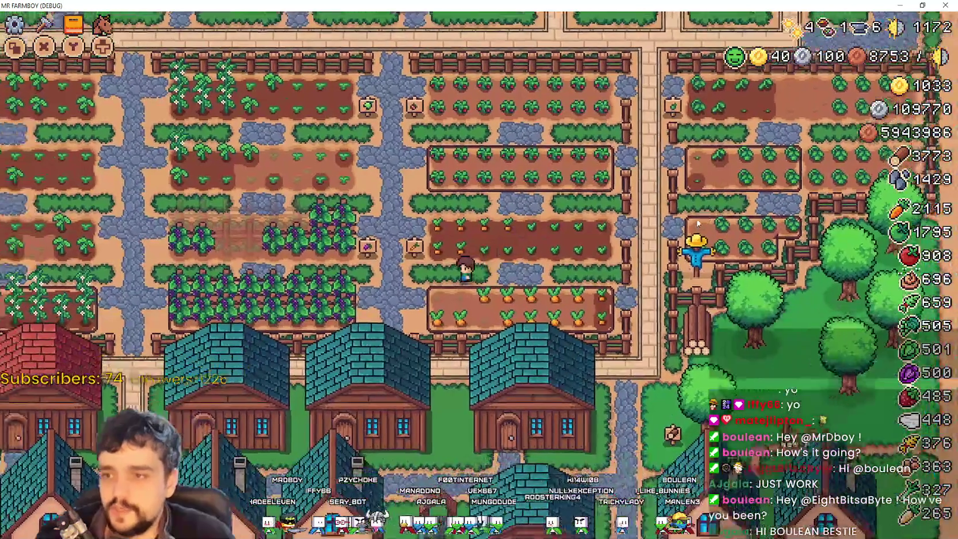
key(s)
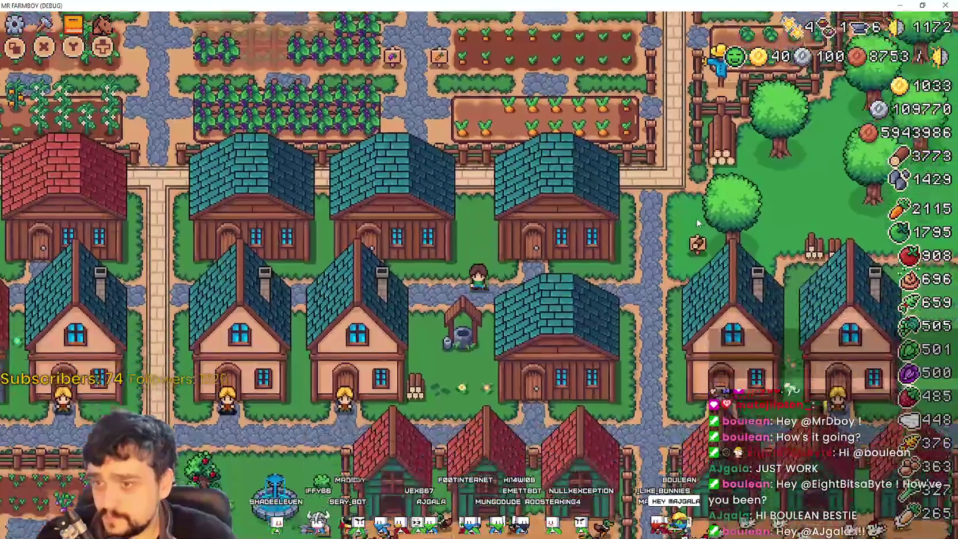
key(e)
key(Right)
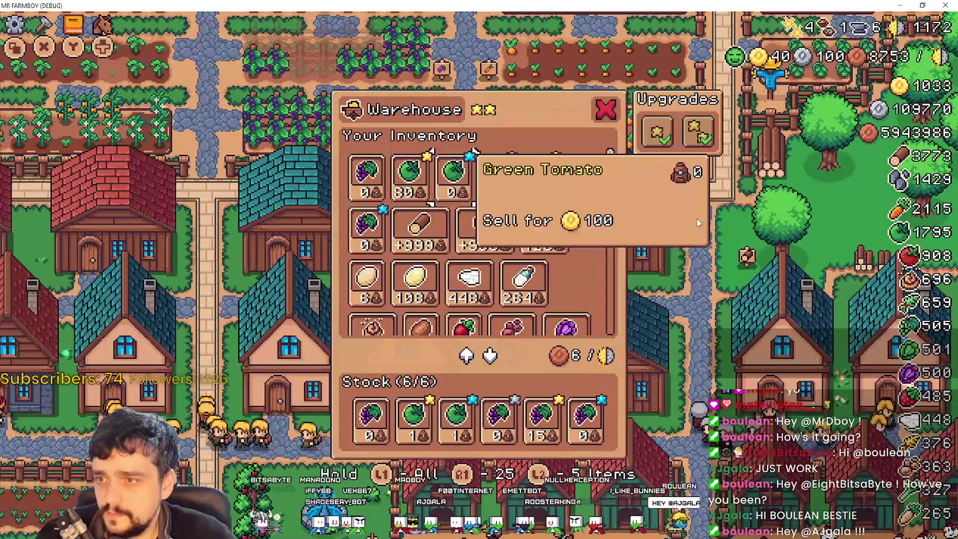
key(Right)
key(Right)
key(Down)
key(Down)
key(Down)
key(Down)
key(Down)
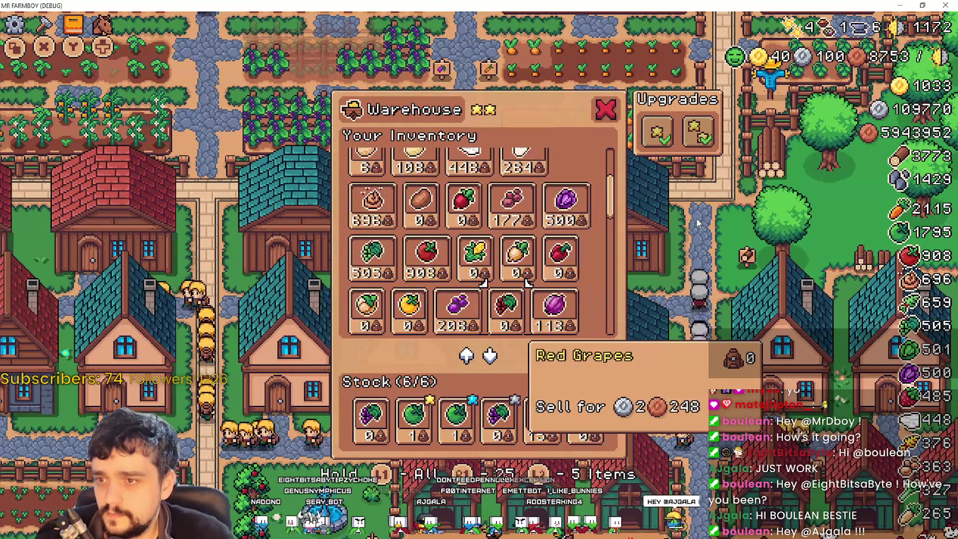
key(Down)
key(Down)
key(Up)
key(Up)
key(Up)
key(Up)
key(Up)
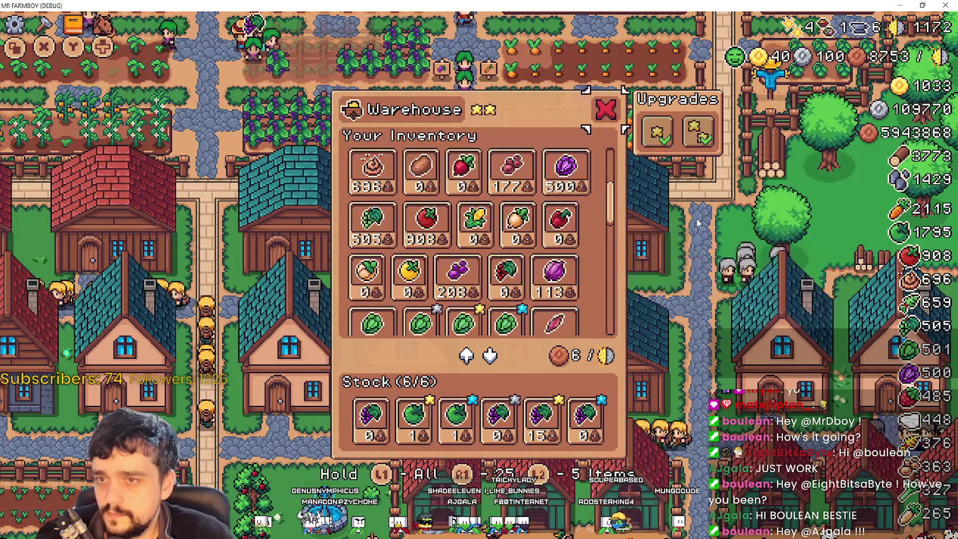
key(Up)
Check the cost of warehouse Upgrade 1, browse the inventory again, and close the warehouse
key(Left)
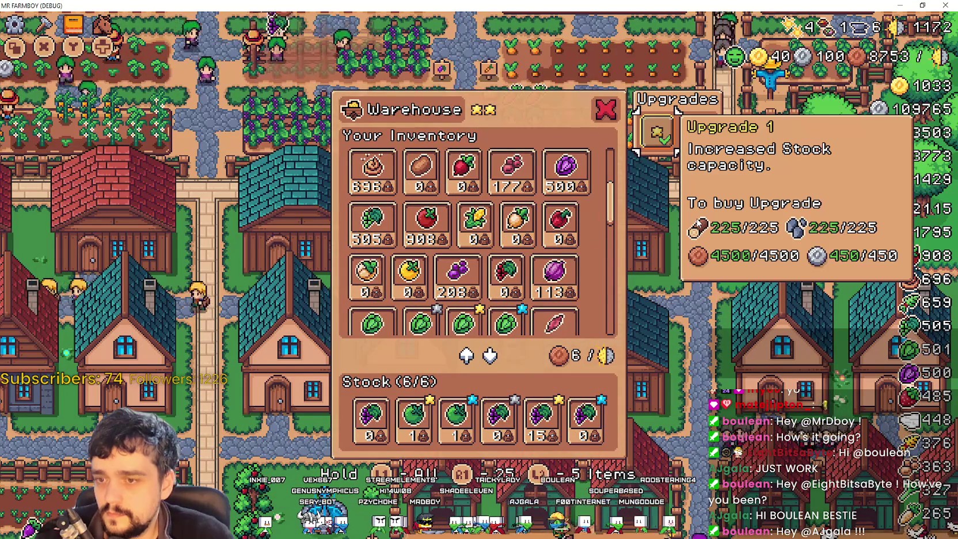
key(Left)
key(Down)
key(Down)
key(Down)
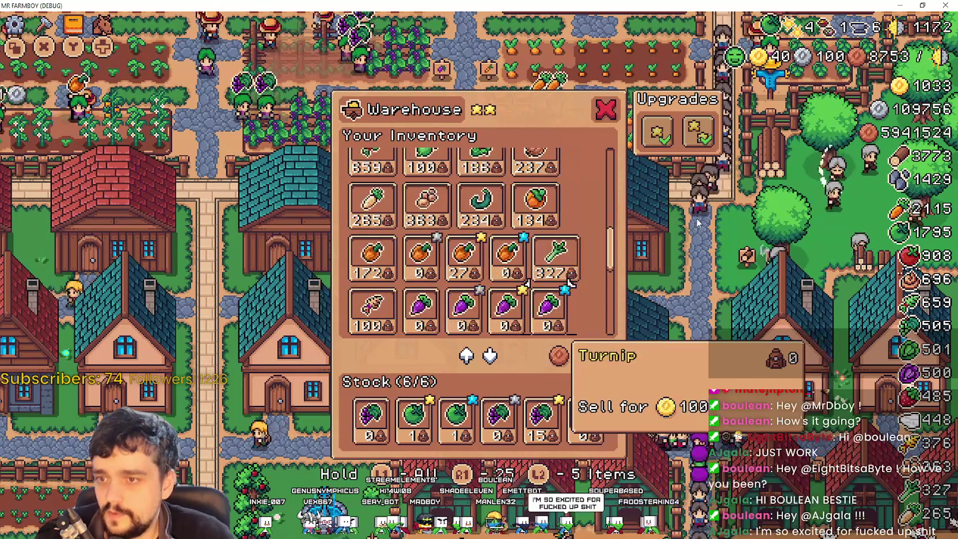
key(Down)
key(Down)
key(Down)
key(Right)
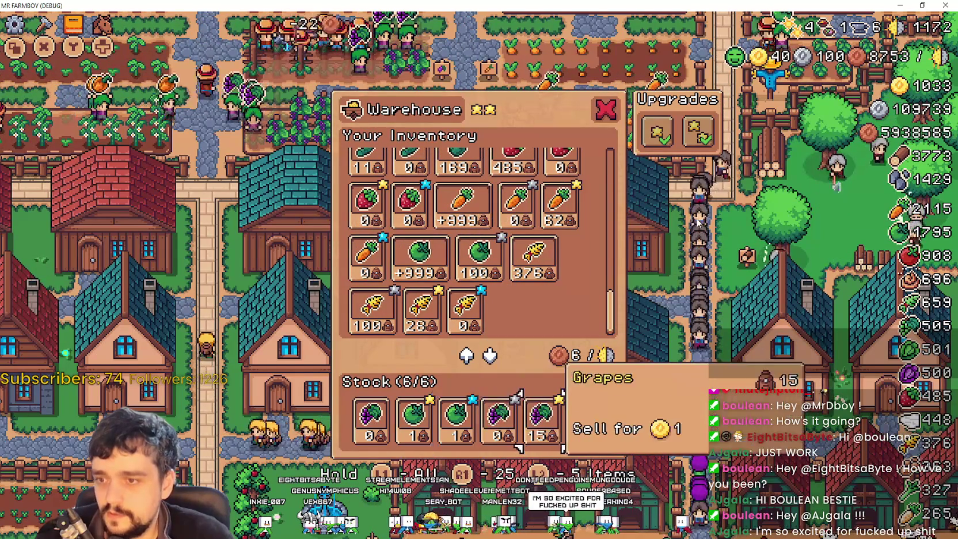
key(Right)
key(Escape)
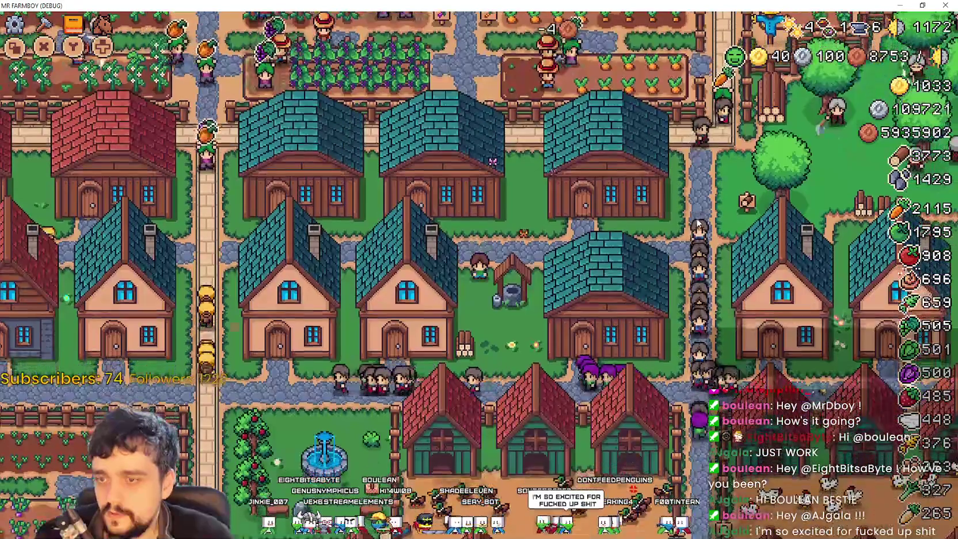
Pause to view the stats twice, reopening the warehouse in between, then bring up Advancements
key(Escape)
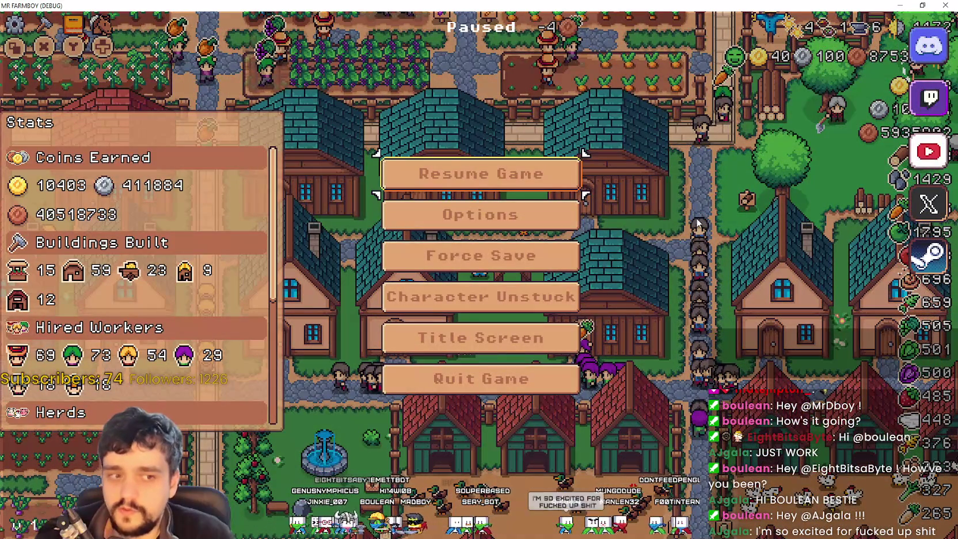
key(Escape)
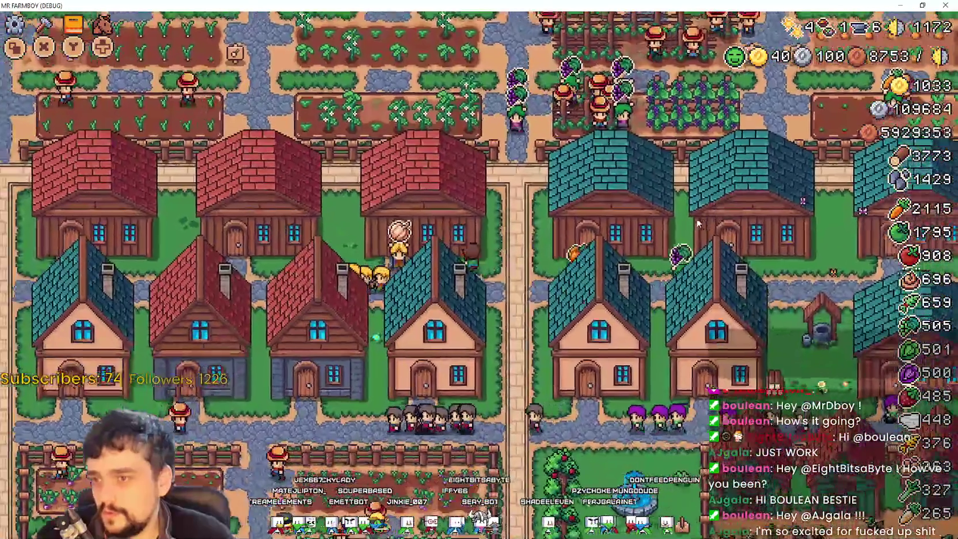
click(697, 223)
key(Escape)
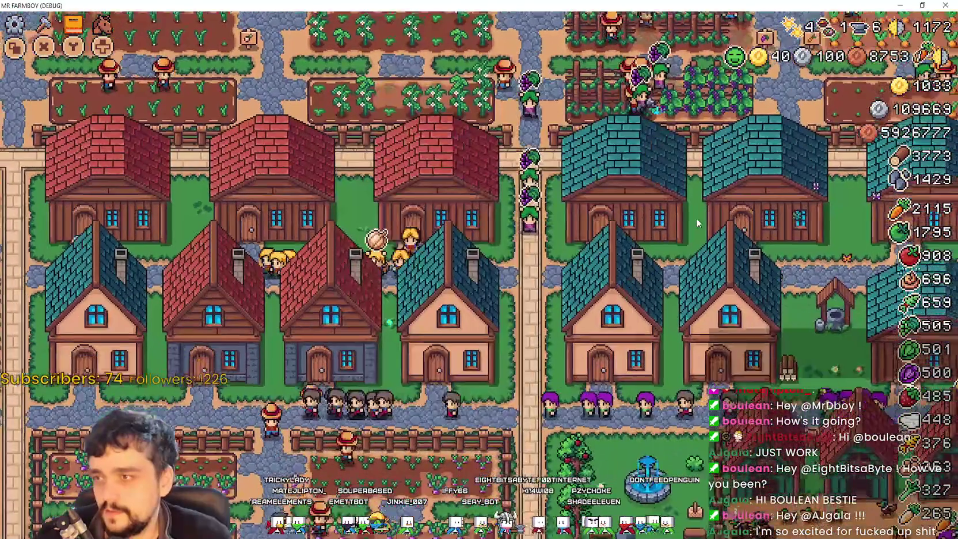
key(Escape)
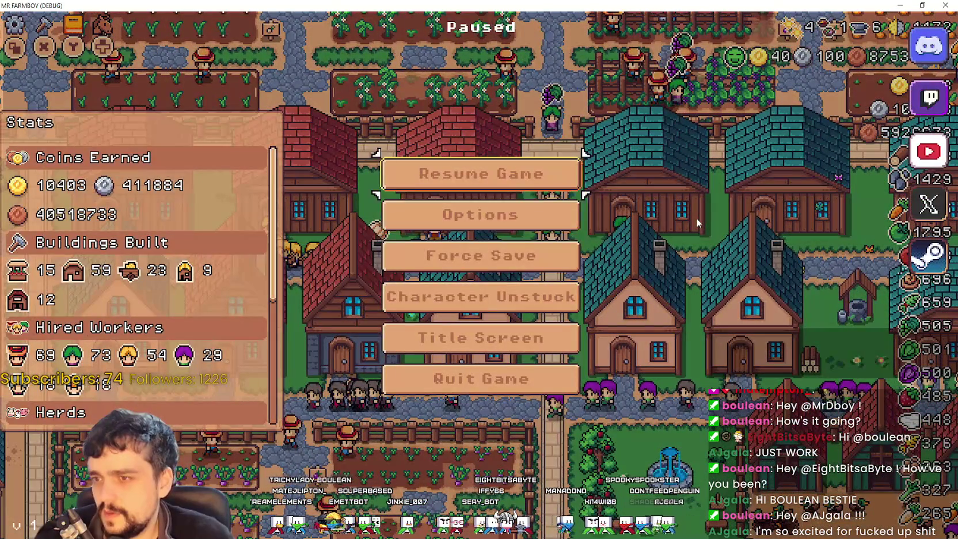
key(Escape)
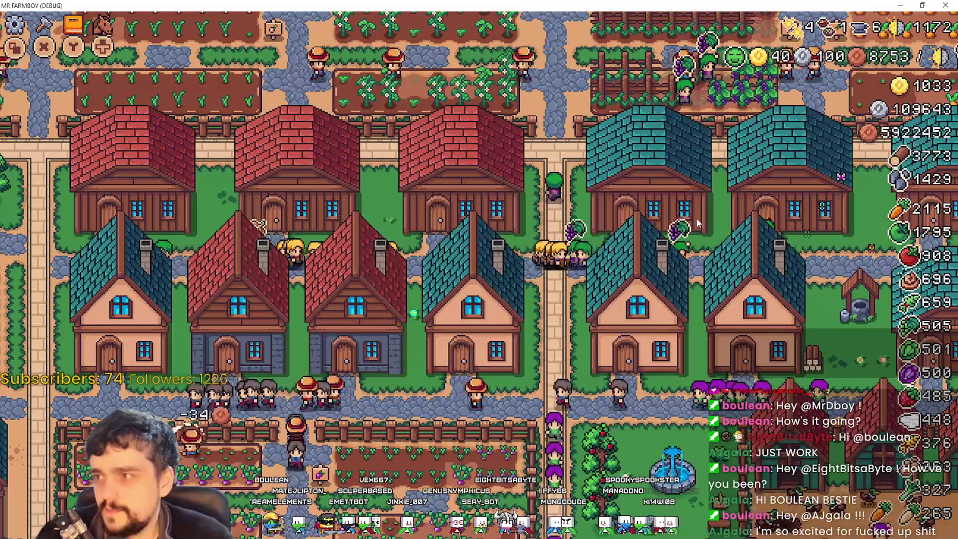
key(a)
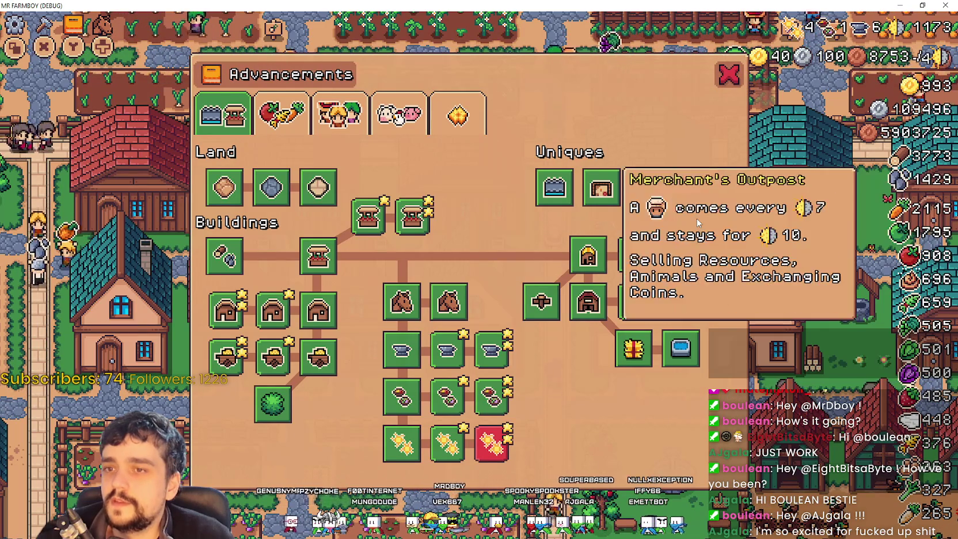
Cycle the Crops, Workers, Animals and Decorations tabs and check Buildings upgrades, then close Advancements
key(q)
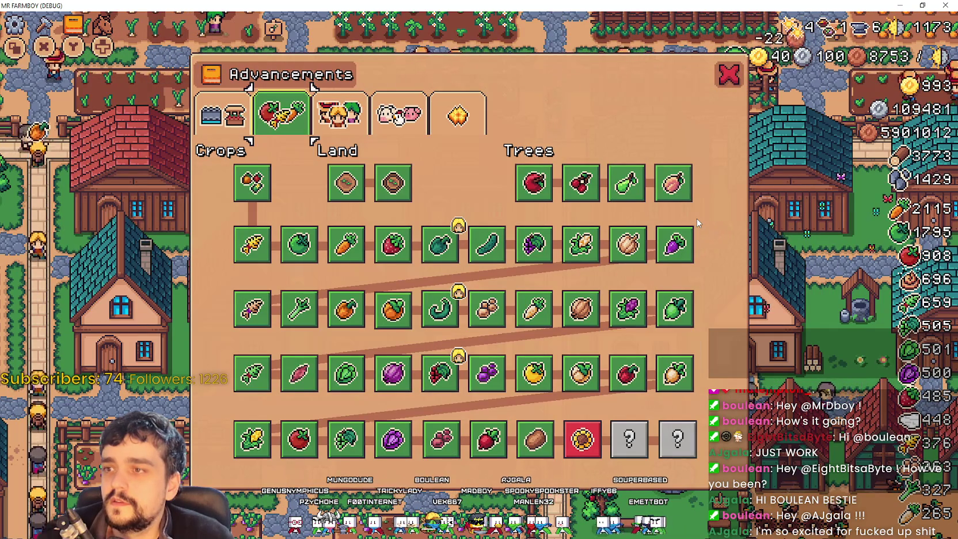
key(e)
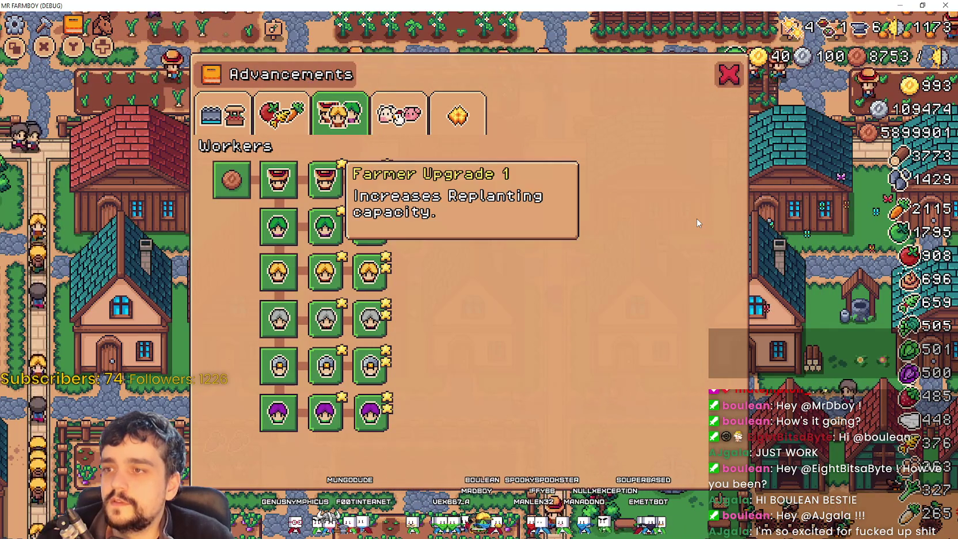
key(e)
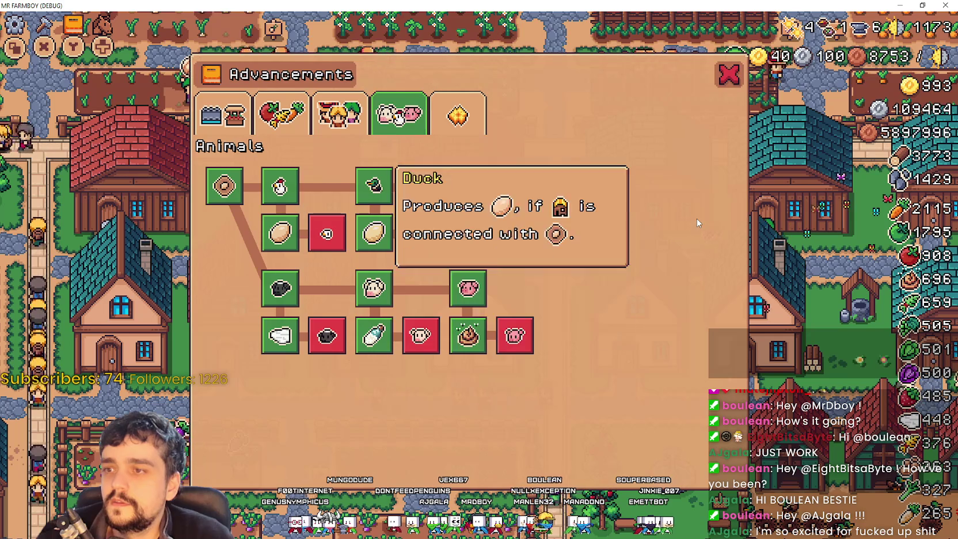
key(e)
key(e)
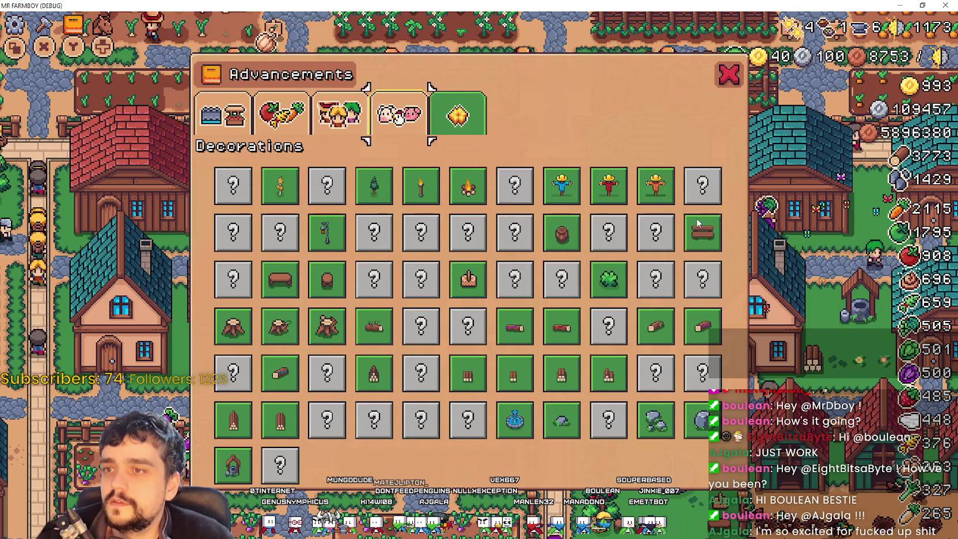
key(Down)
key(Down)
key(Down)
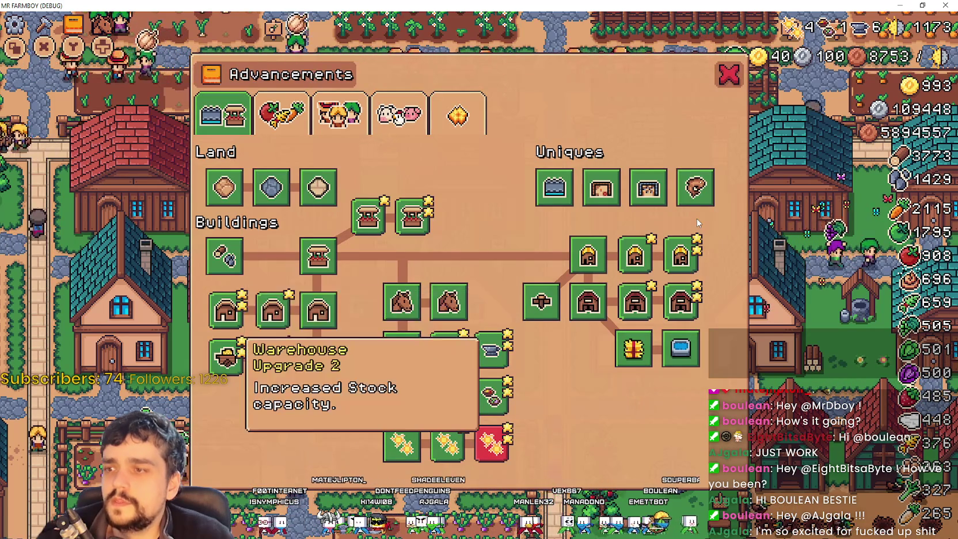
key(Up)
key(Up)
key(Up)
key(Up)
key(Left)
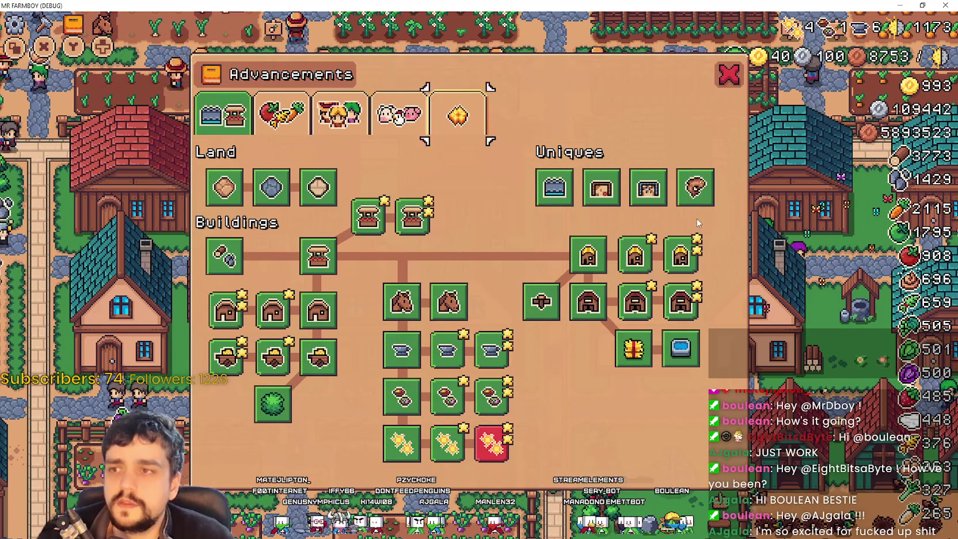
key(Escape)
Open the crafting menu and step down through the seed list
key(a)
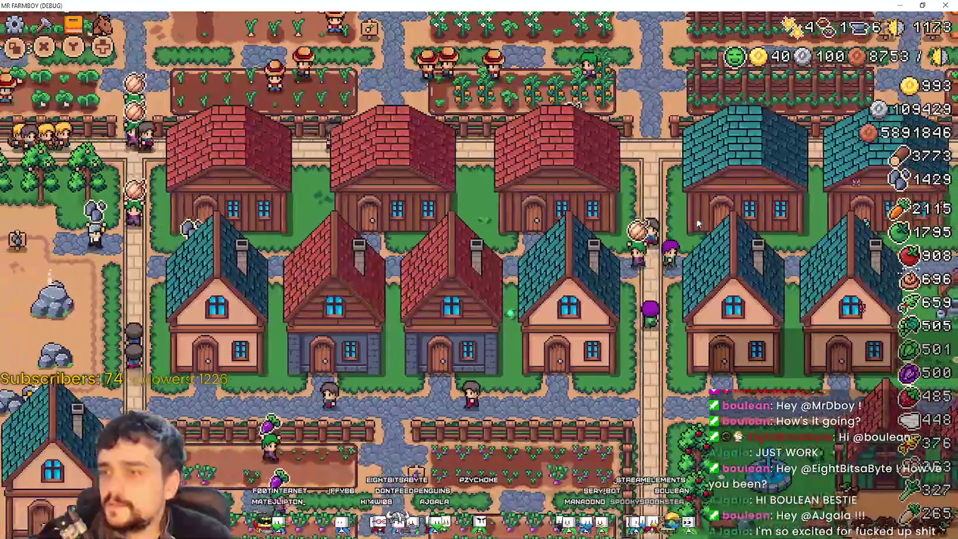
key(c)
key(Down)
key(Down)
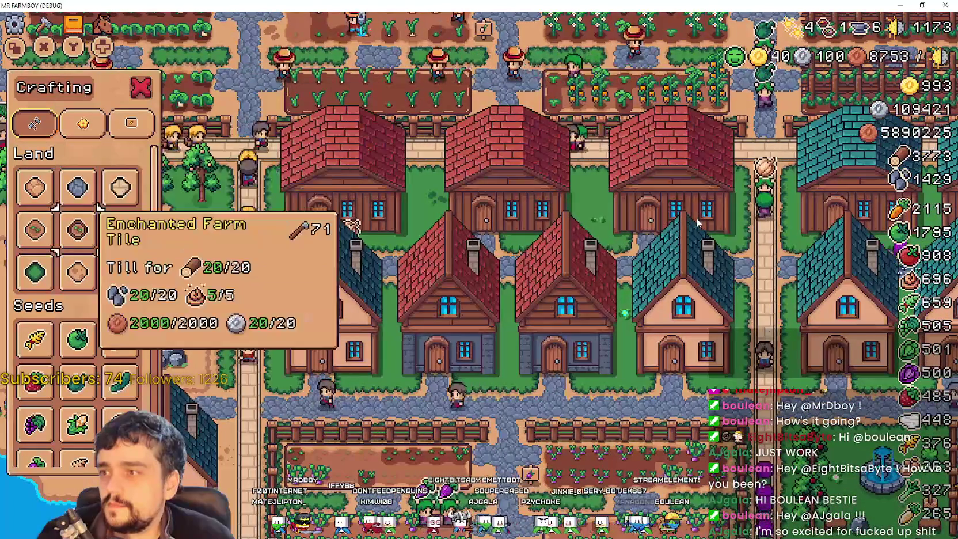
key(Down)
key(Down)
key(Down)
key(Down)
key(Down)
key(Down)
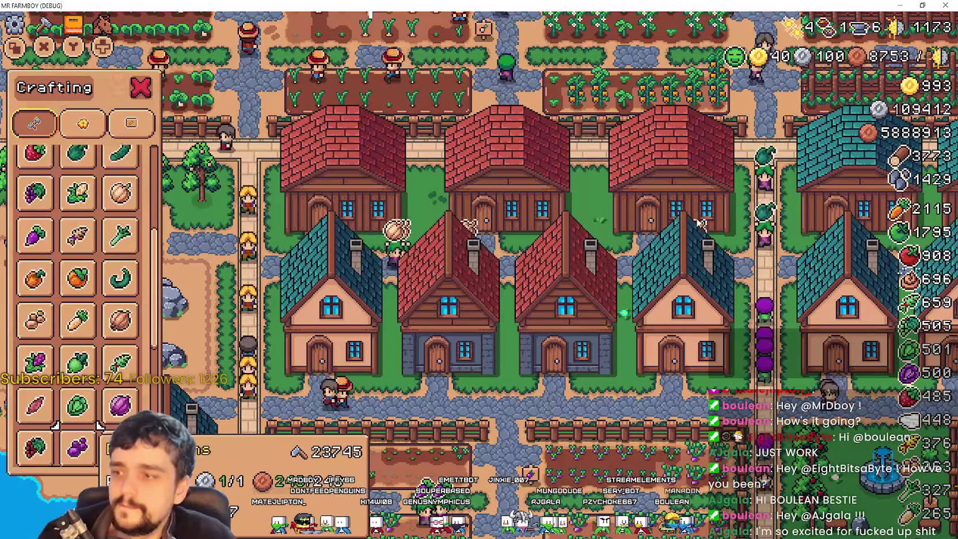
key(Down)
key(Down)
key(Down)
key(Down)
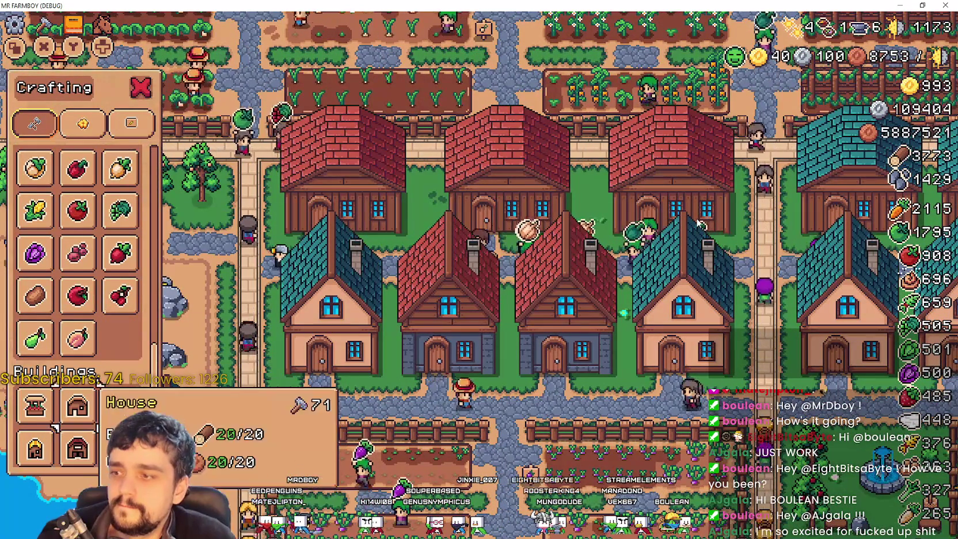
Select the Apple seed, move its planting spot toward the lake, then cancel the planting
key(Up)
key(Up)
key(Return)
key(Left)
key(Left)
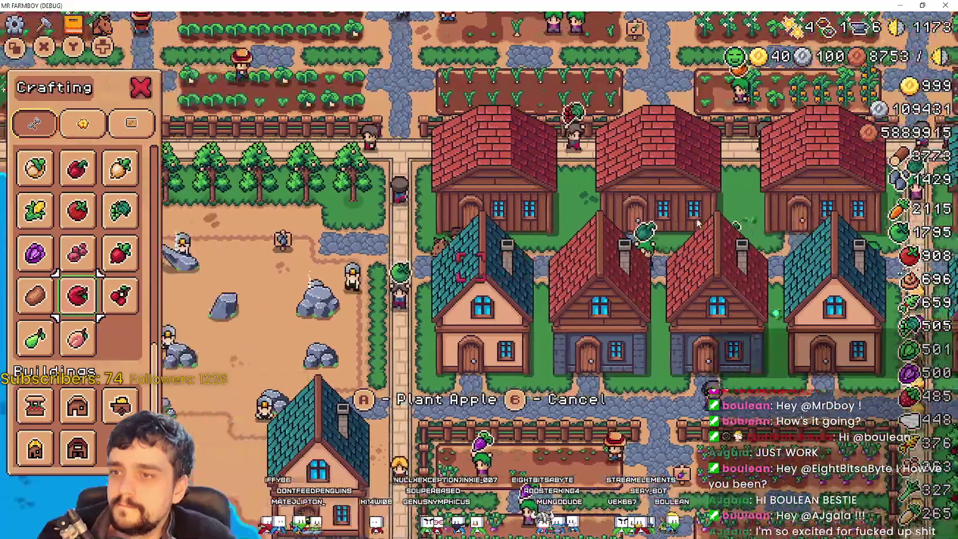
key(Left)
key(Left)
key(Left)
key(Left)
key(Up)
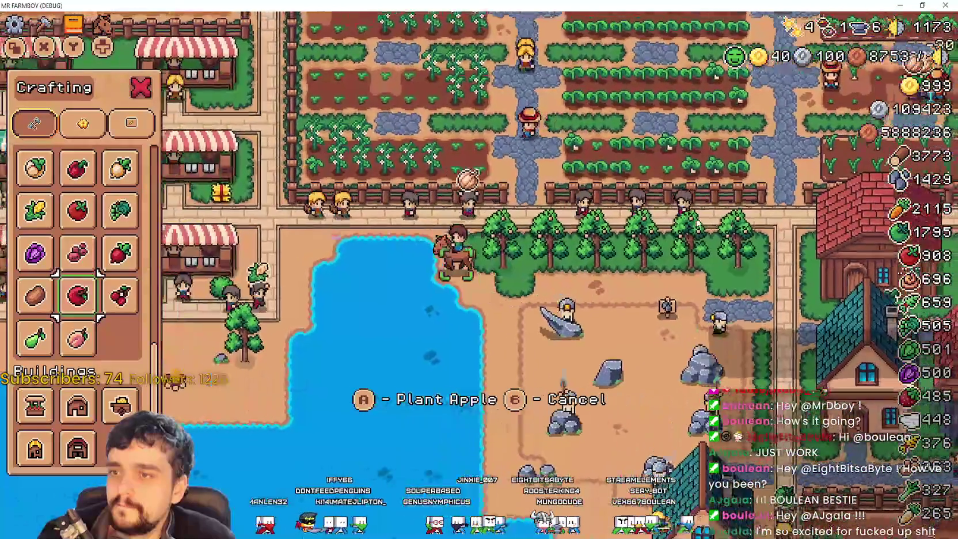
key(Up)
key(Up)
key(Up)
key(Up)
key(Escape)
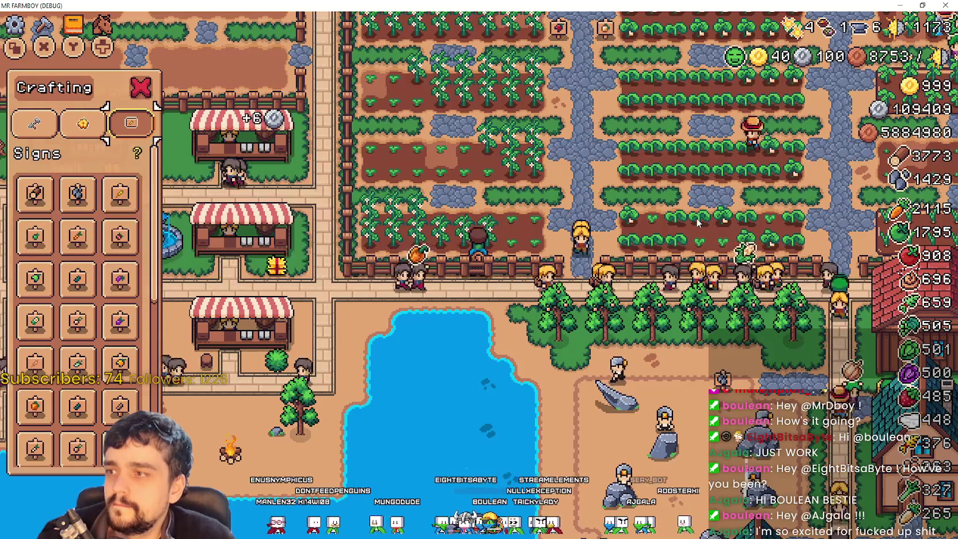
Close the crafting menu and pan the view toward the market stalls, fountain and church
key(Escape)
key(Left)
key(Up)
key(Left)
key(Up)
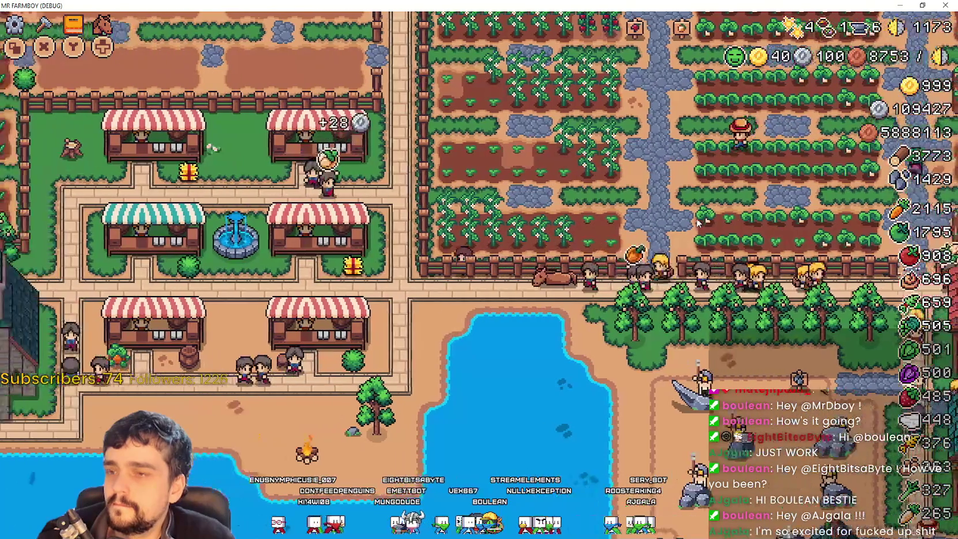
key(Left)
key(Up)
key(Left)
key(Up)
key(Left)
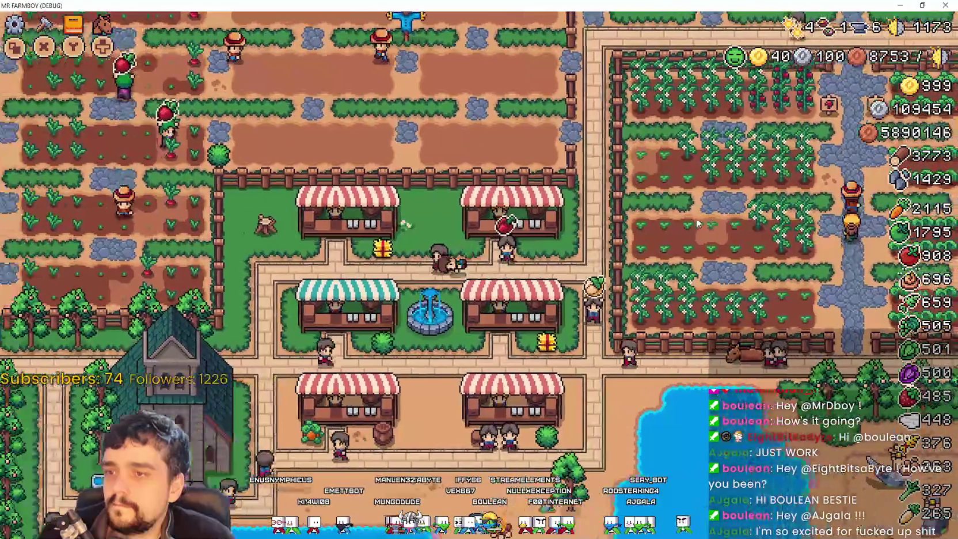
Pan up and left across town to the houses and the purple crop fields
key(Left)
key(Up)
key(Left)
key(Up)
key(Left)
key(Up)
key(Left)
key(Up)
key(Left)
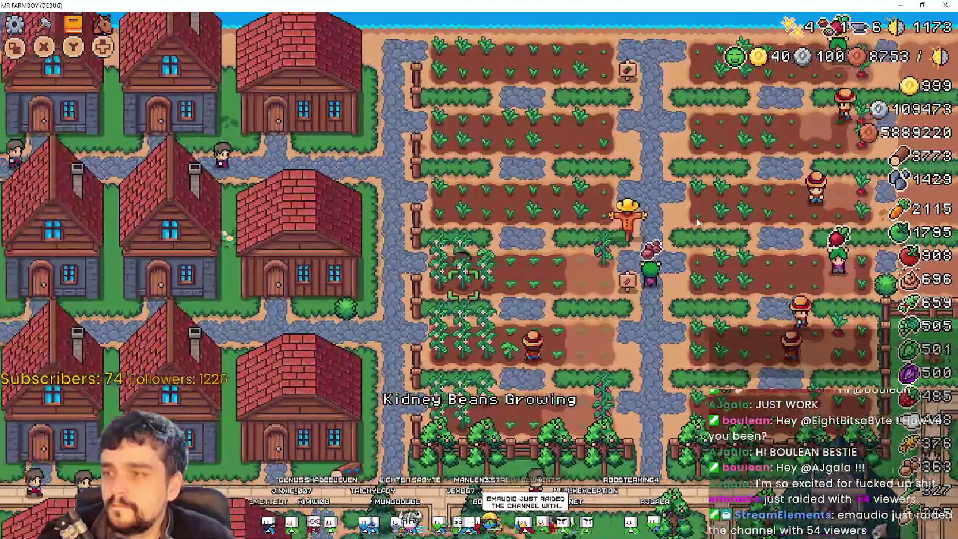
key(Left)
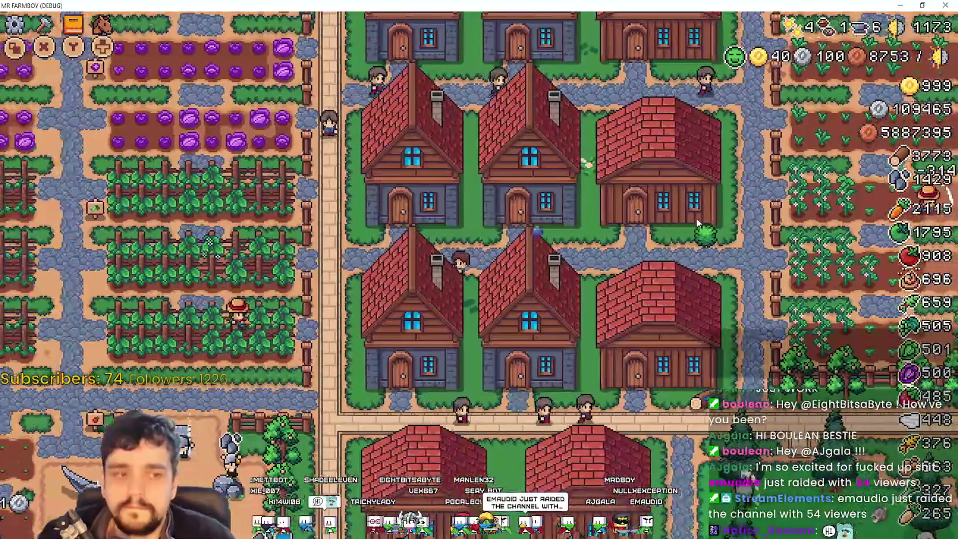
key(Up)
key(Left)
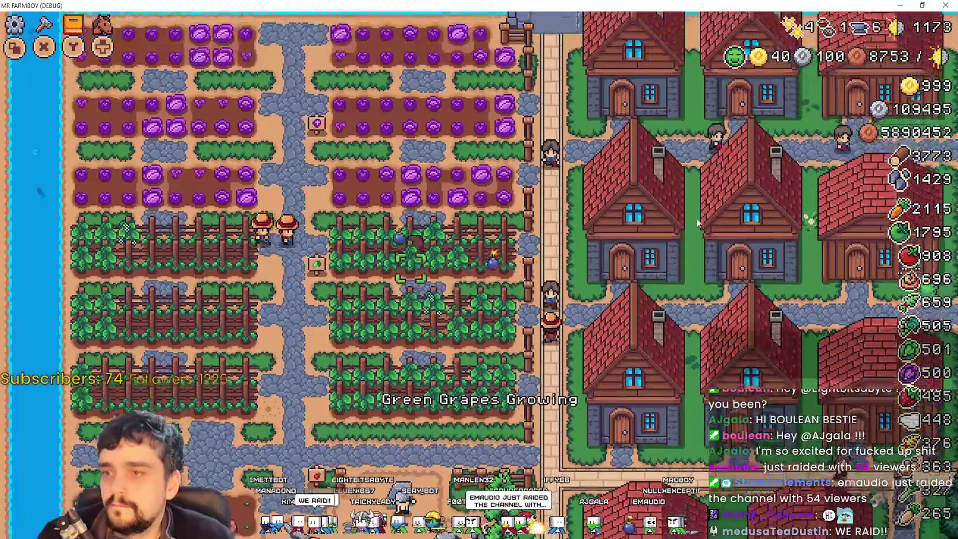
Pan down past the rocky clearing to the farm plots and lake shore
key(Down)
key(Right)
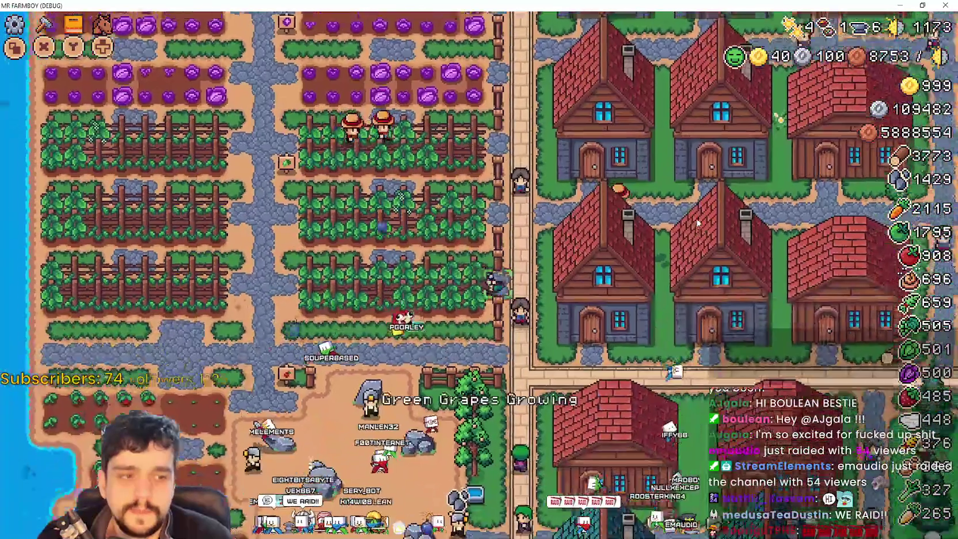
key(Down)
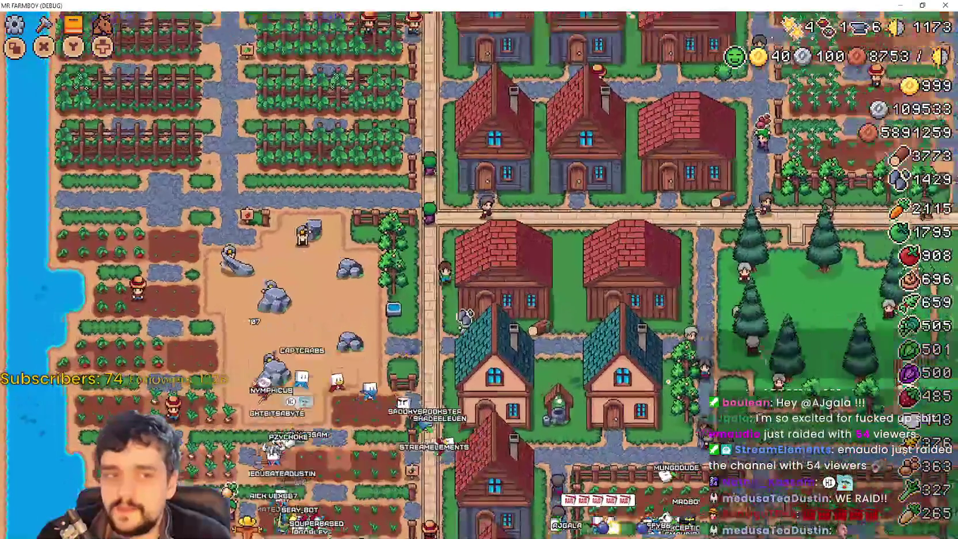
key(Down)
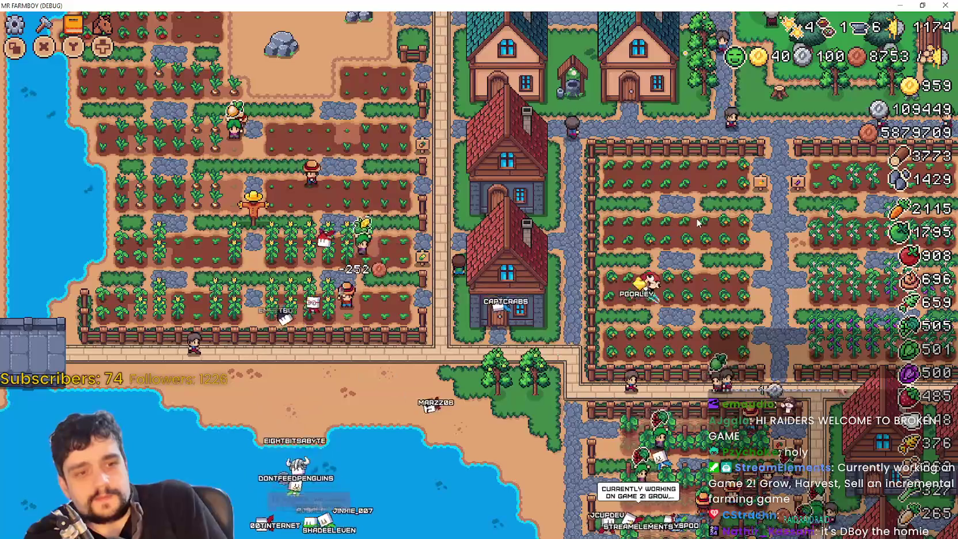
key(Down)
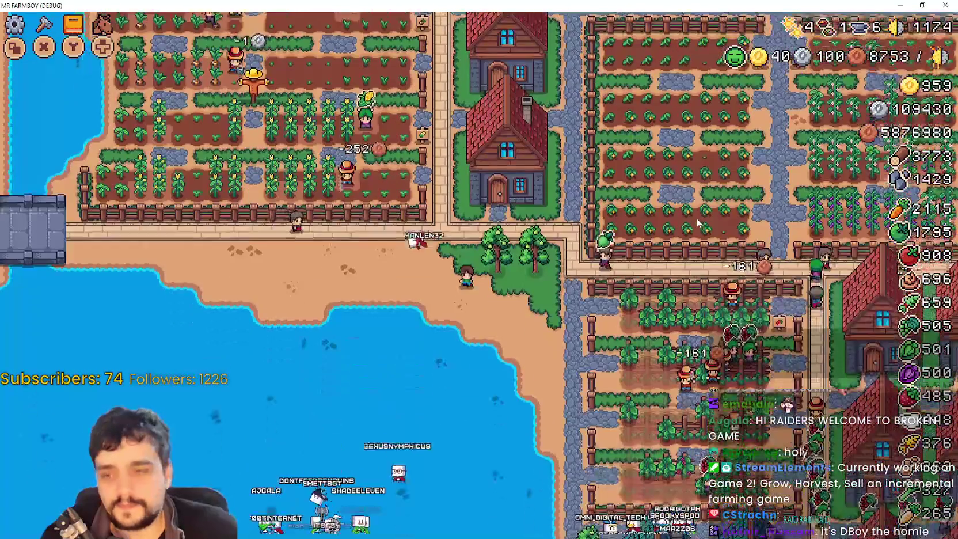
scroll(697, 222, down, 5)
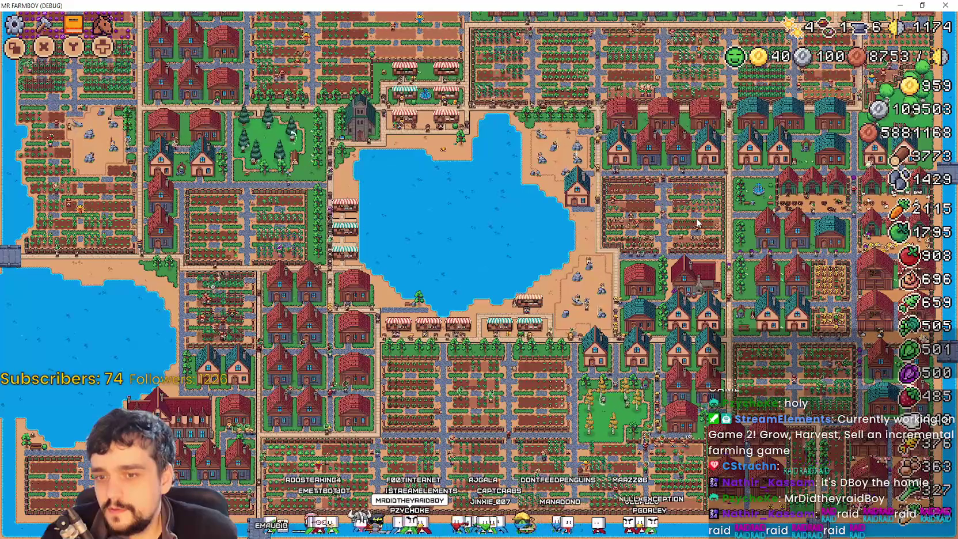
scroll(697, 223, up, 3)
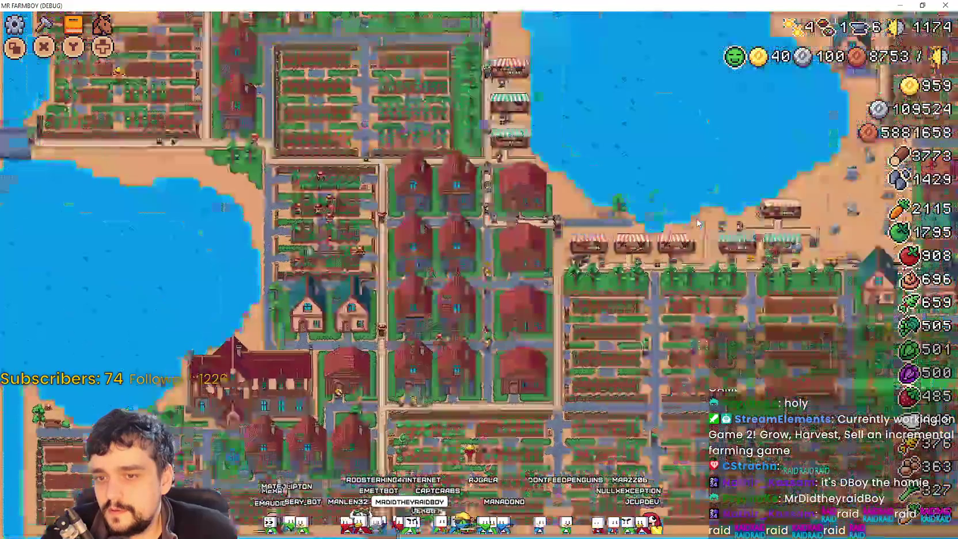
key(s)
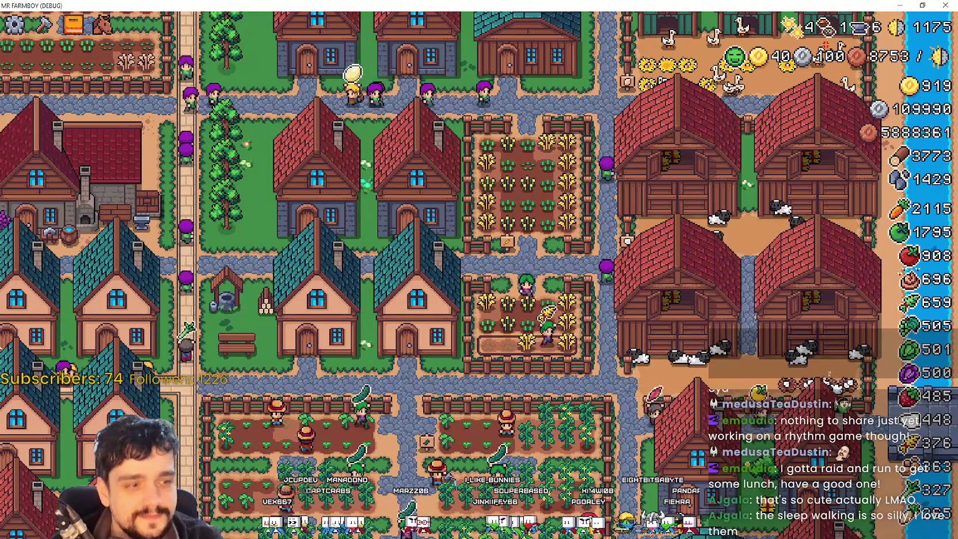
Switch to Steam and search the store for FARMBOY
key(alt+Tab)
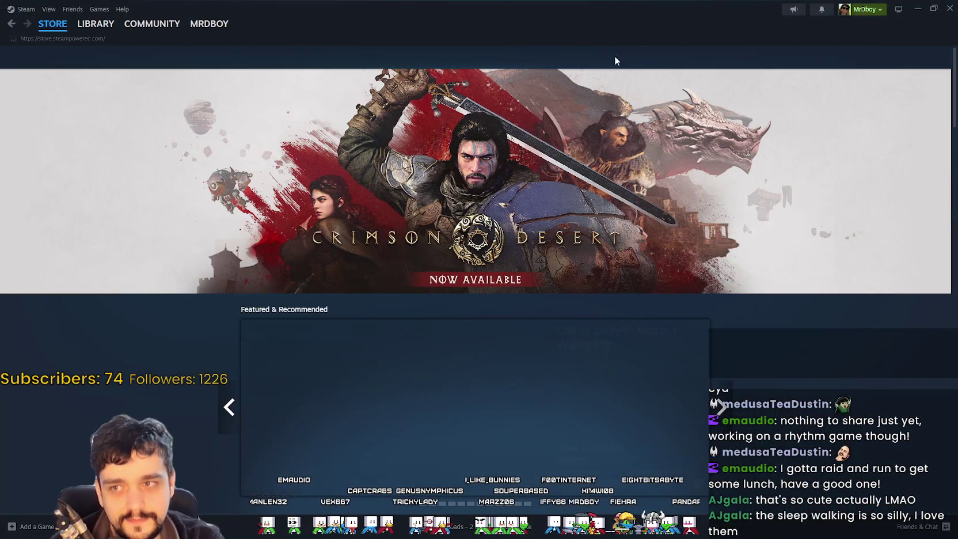
click(614, 57)
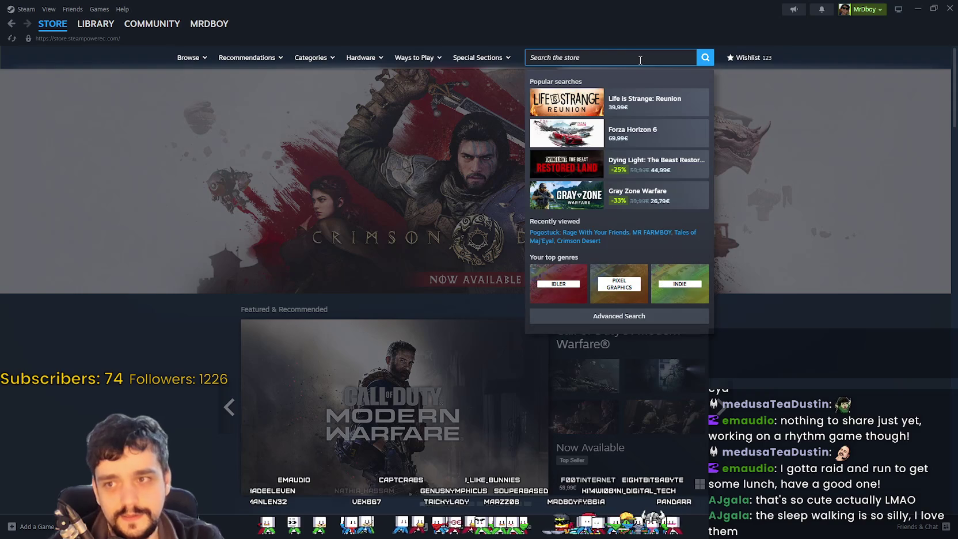
text(FAR)
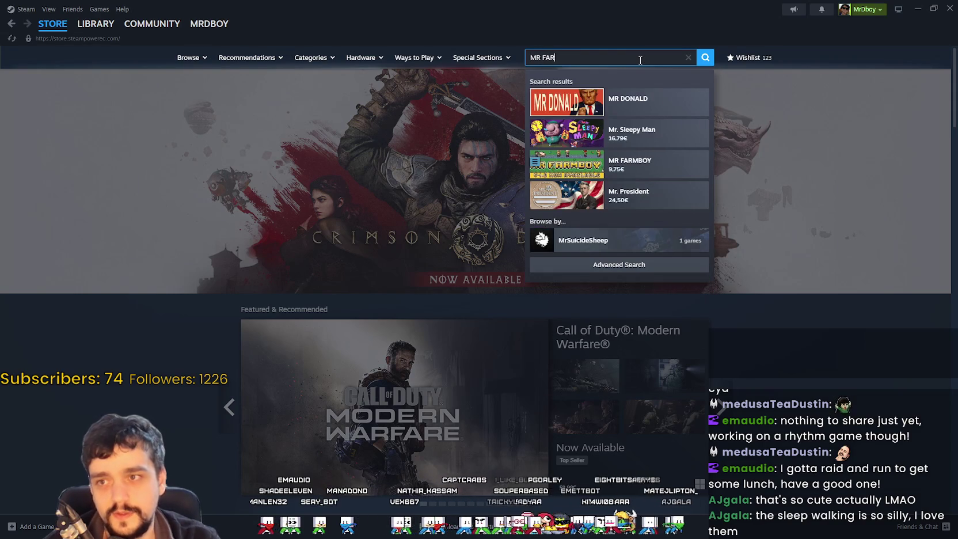
text(MBOY)
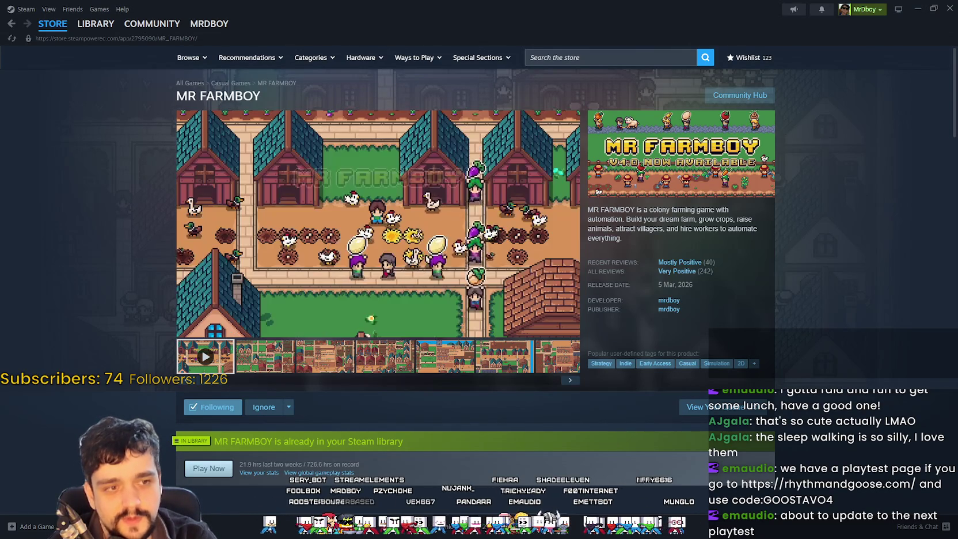
Close the browser tab showing the Steam key and switch back to the running Mr Farmboy game
key(alt+Tab)
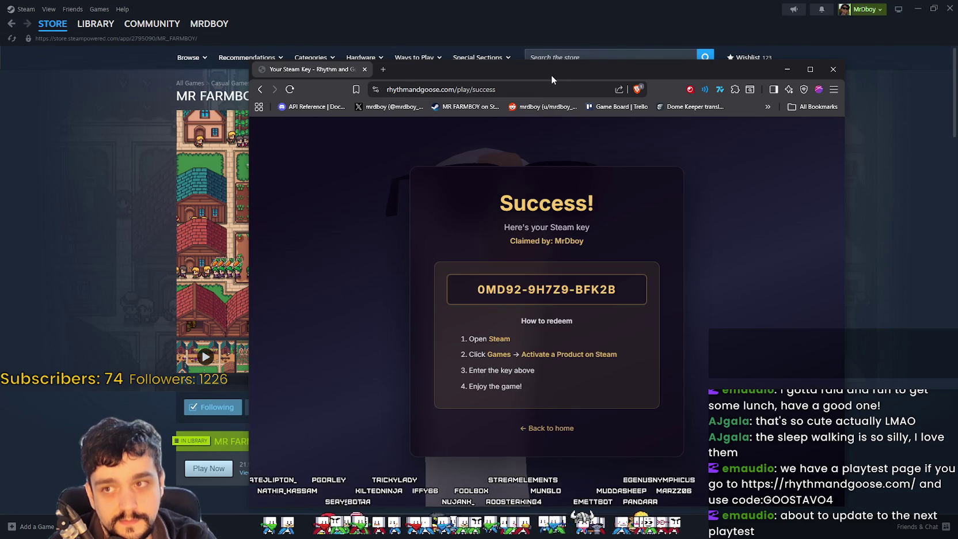
key(ctrl+w)
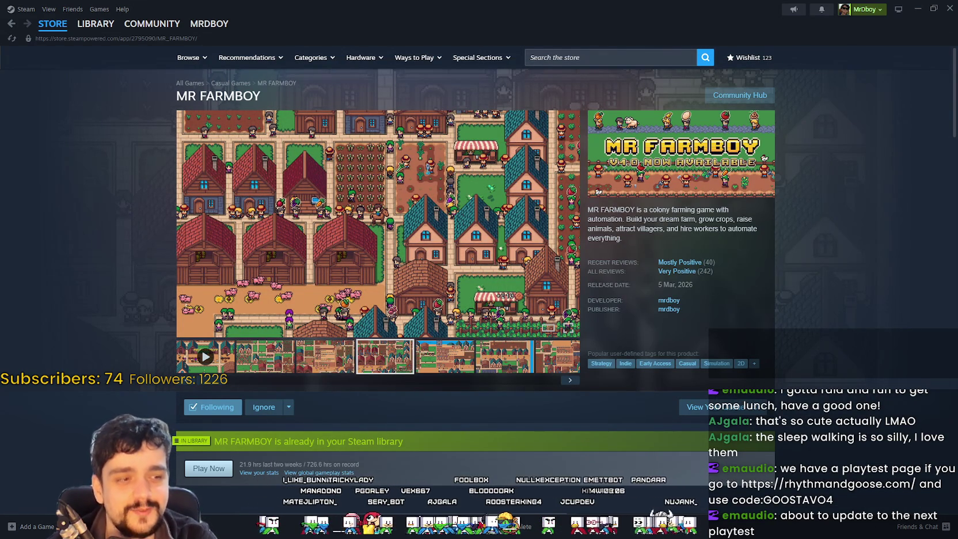
key(alt+Tab)
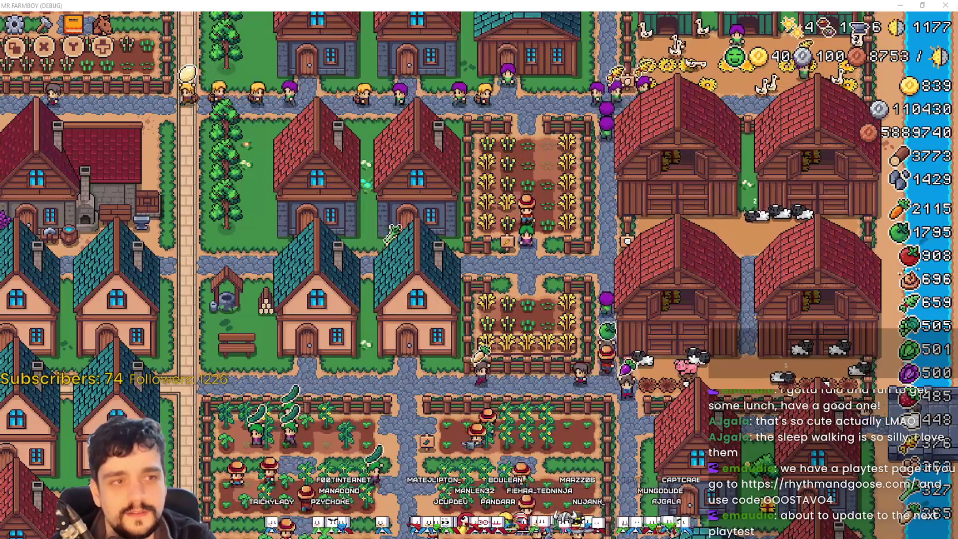
key(alt+Tab)
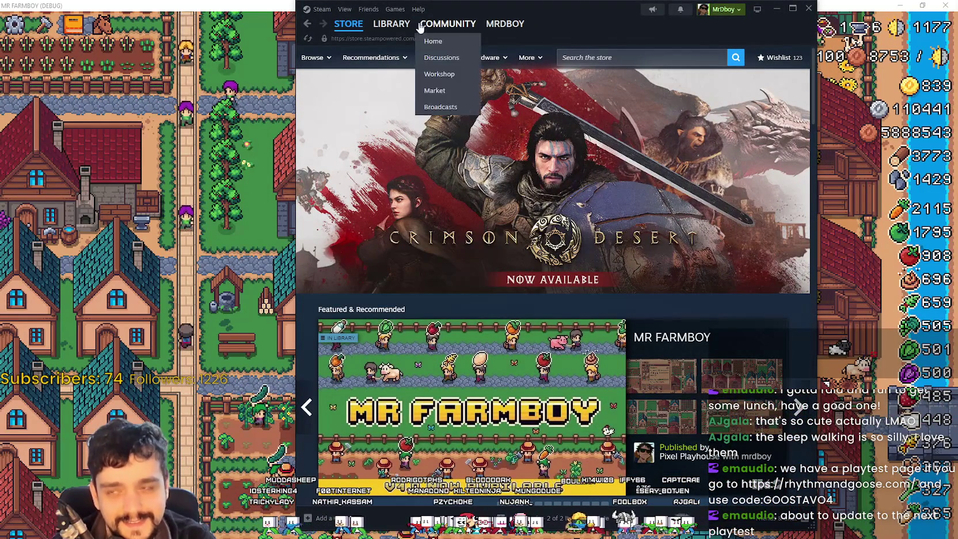
click(392, 24)
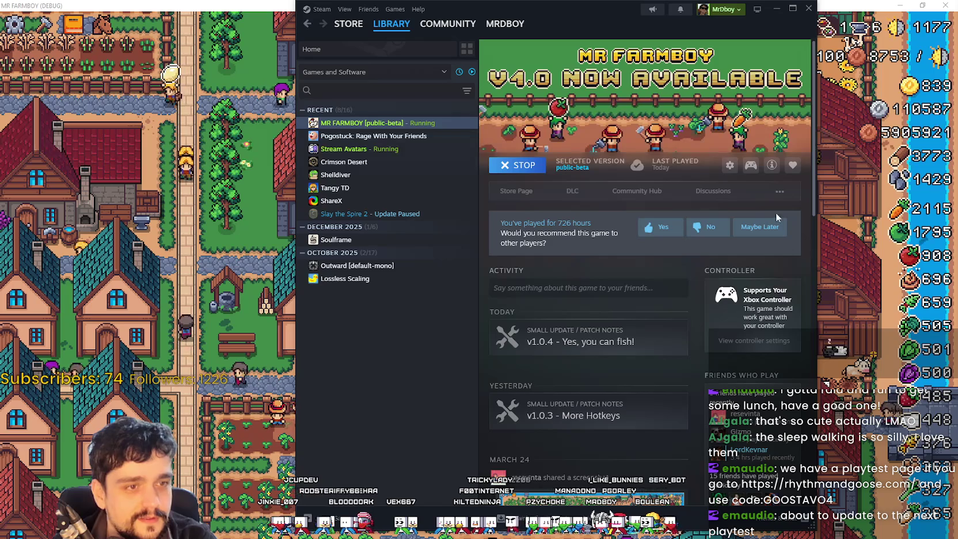
click(380, 89)
text(Rhy)
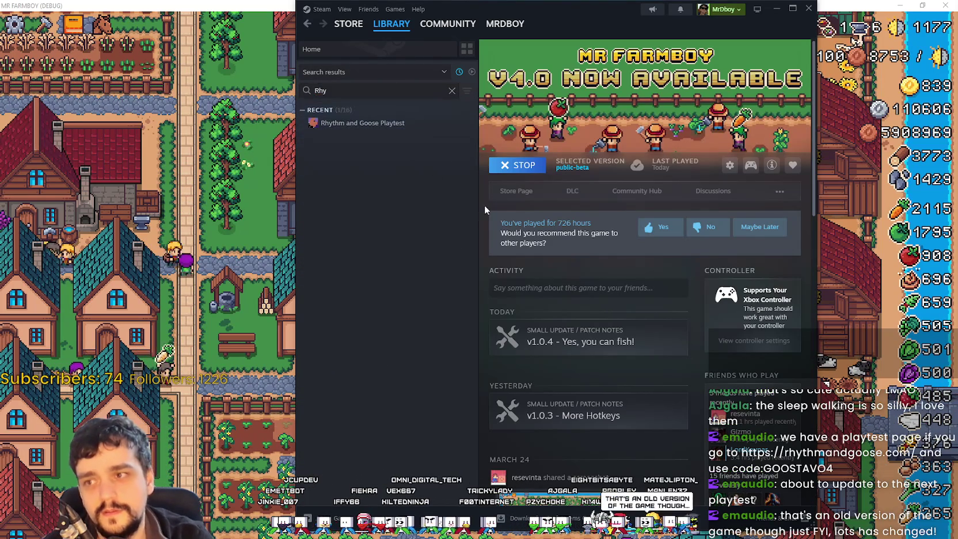
click(377, 123)
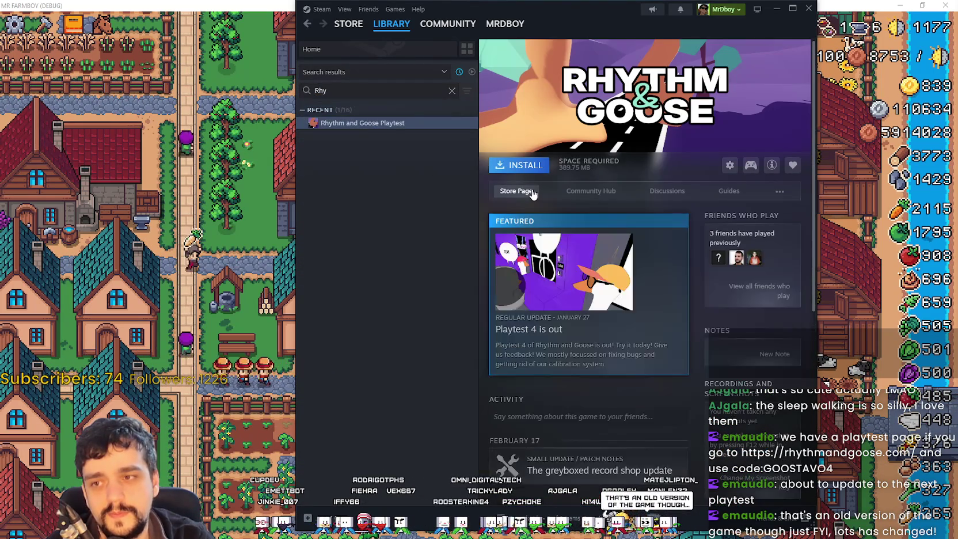
click(514, 191)
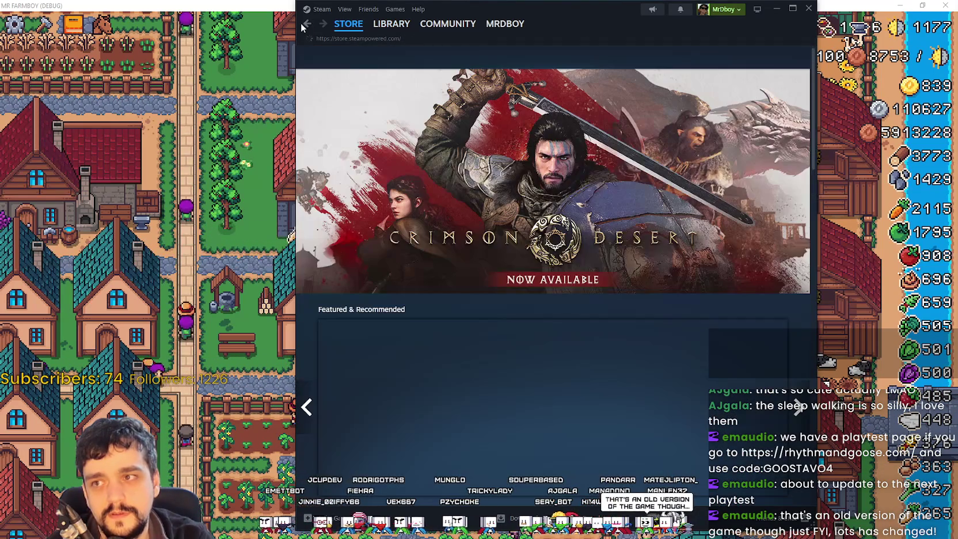
click(309, 24)
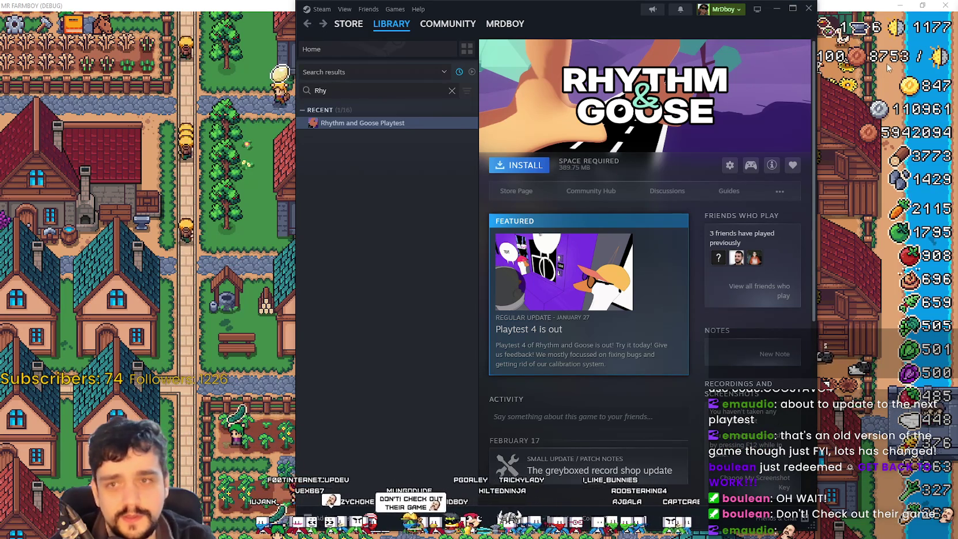
key(alt+Tab)
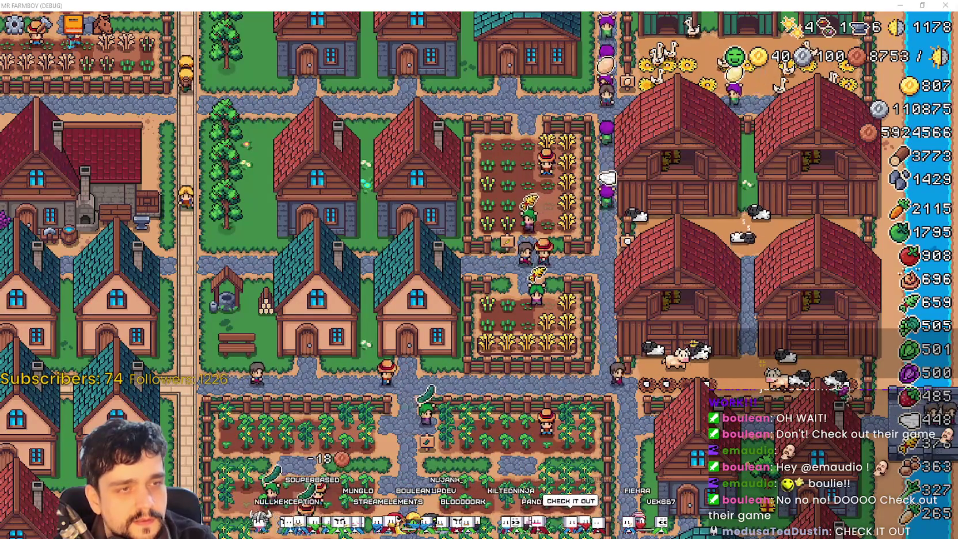
key(alt+Tab)
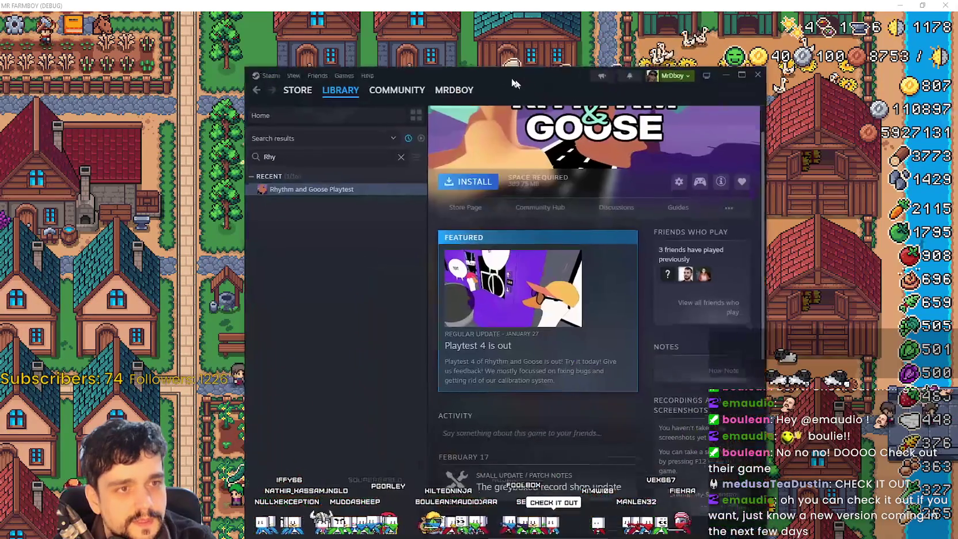
scroll(593, 354, up, 1)
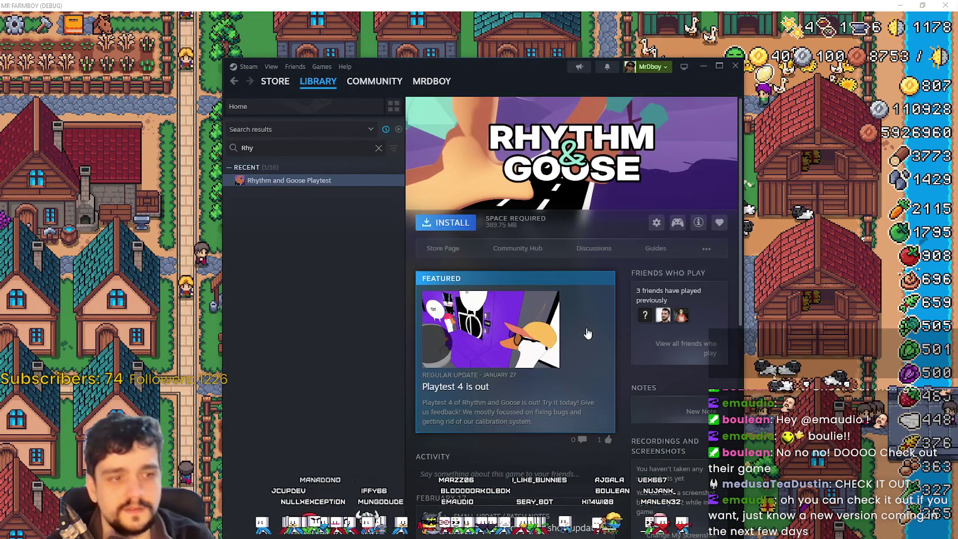
drag(541, 67, 567, 20)
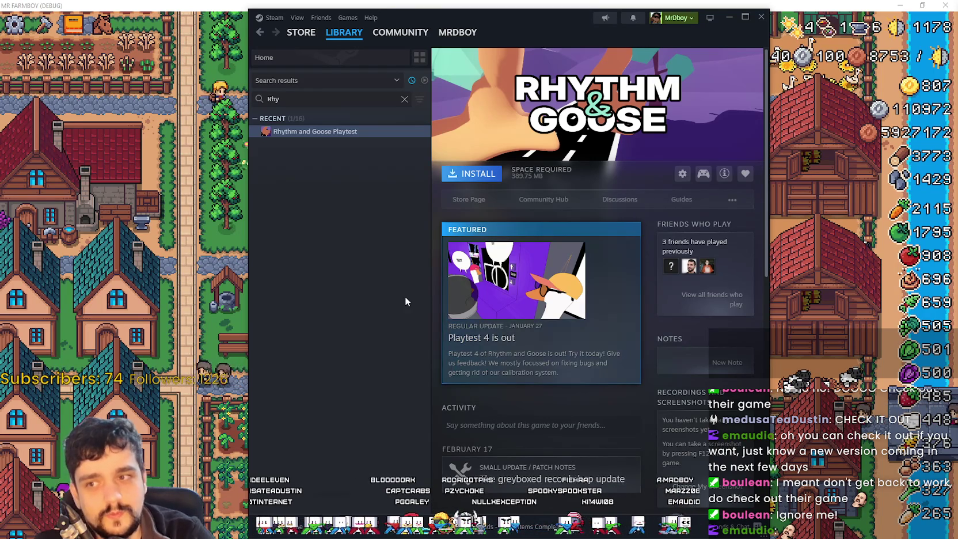
Install the Rhythm and Goose Playtest on Local Drive (D:), then clear the library search
click(477, 174)
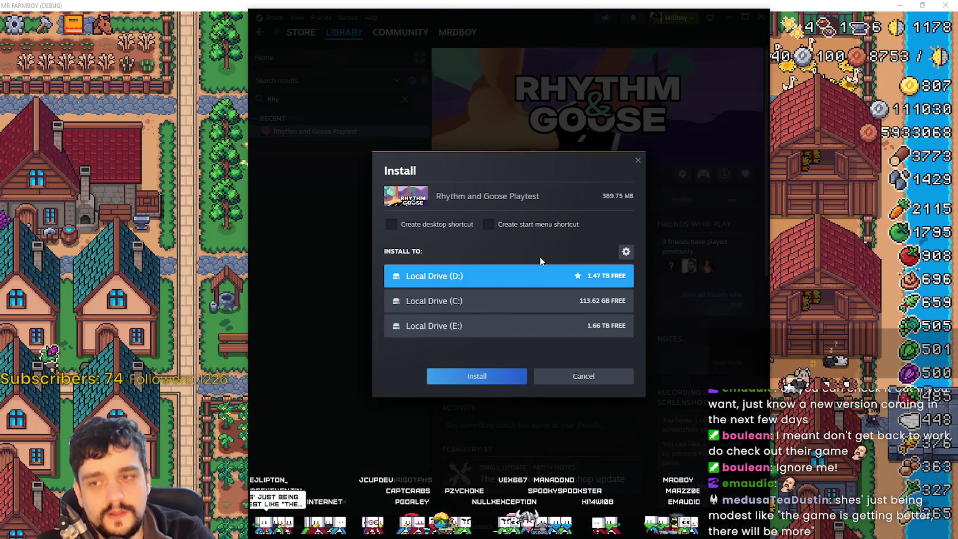
click(489, 378)
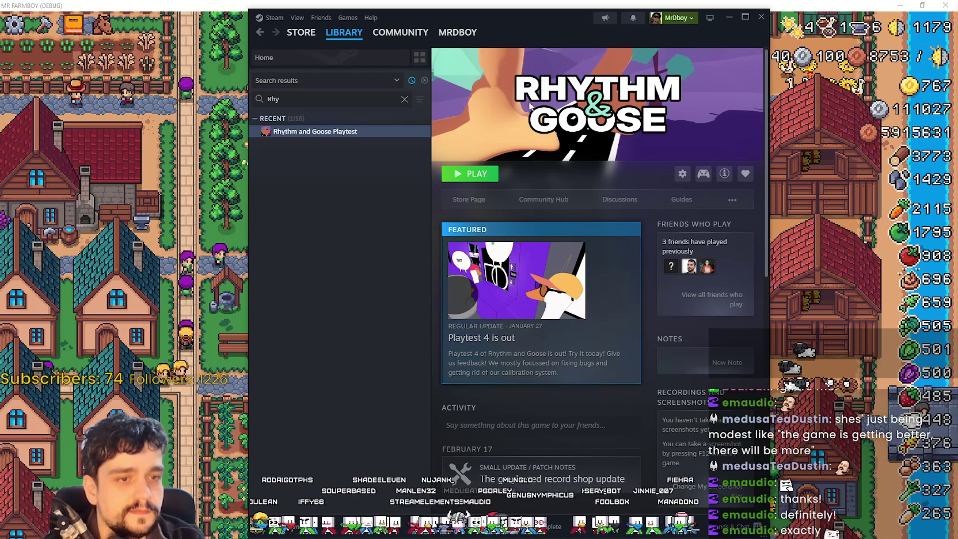
click(405, 100)
Open MR FARMBOY's library page and go on to its Store Page
click(342, 150)
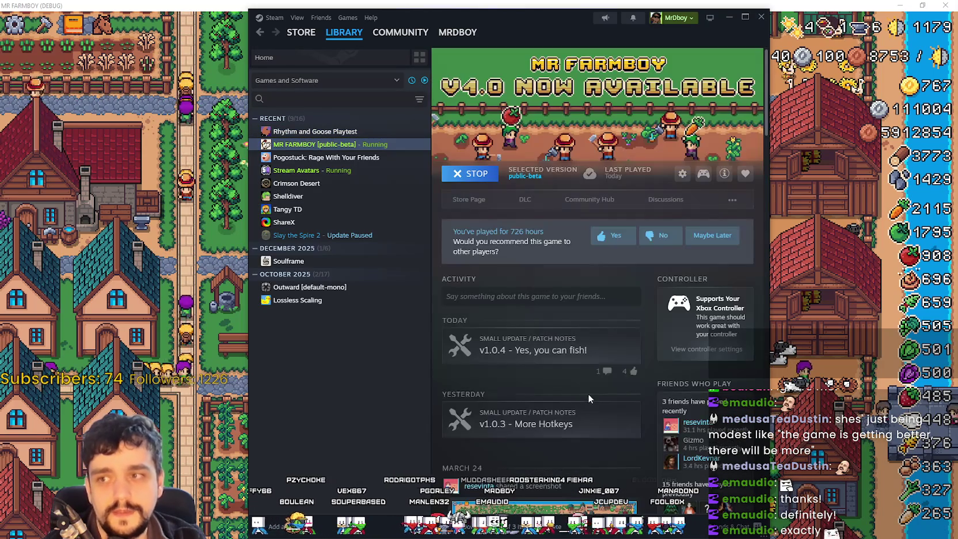
scroll(589, 382, down, 2)
scroll(589, 379, up, 2)
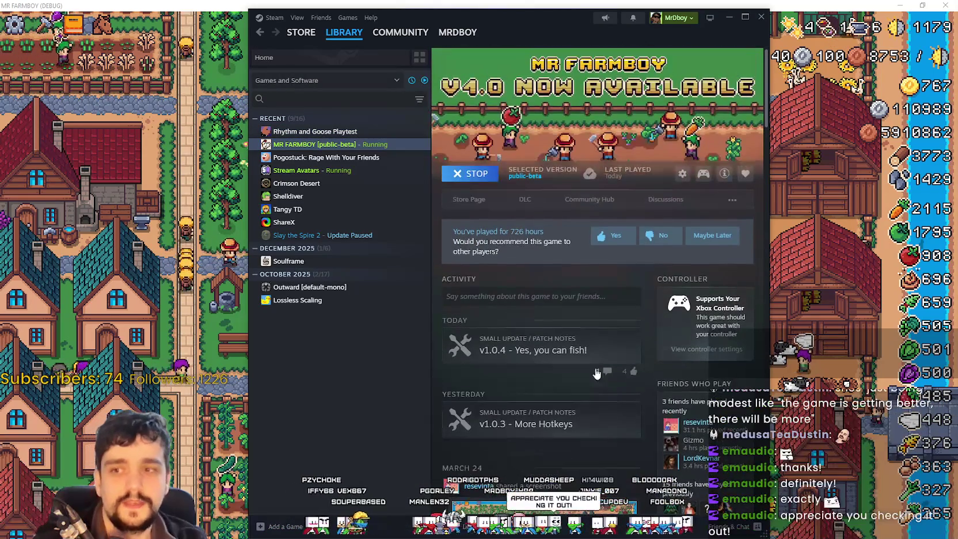
click(462, 206)
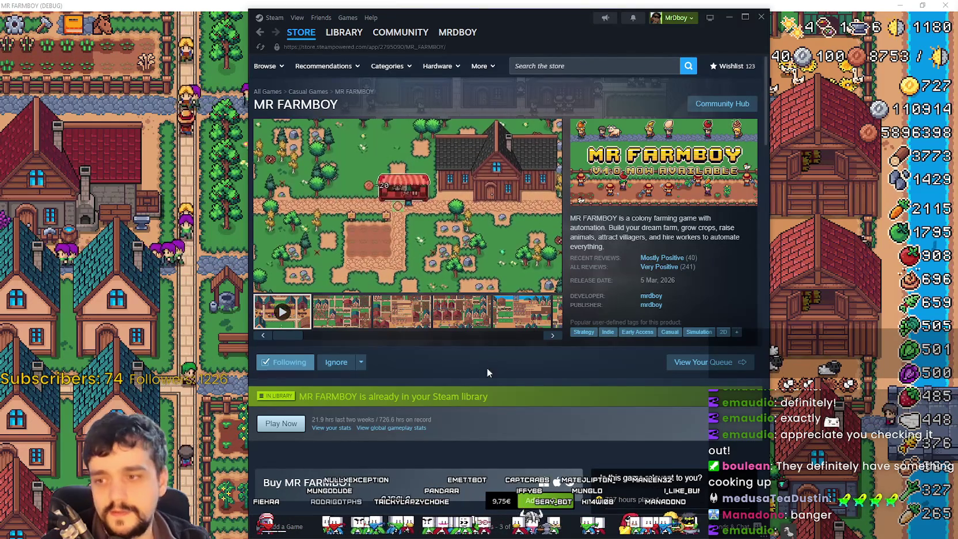
Copy the MR FARMBOY store page's URL with Copy Page URL
right_click(489, 364)
click(523, 421)
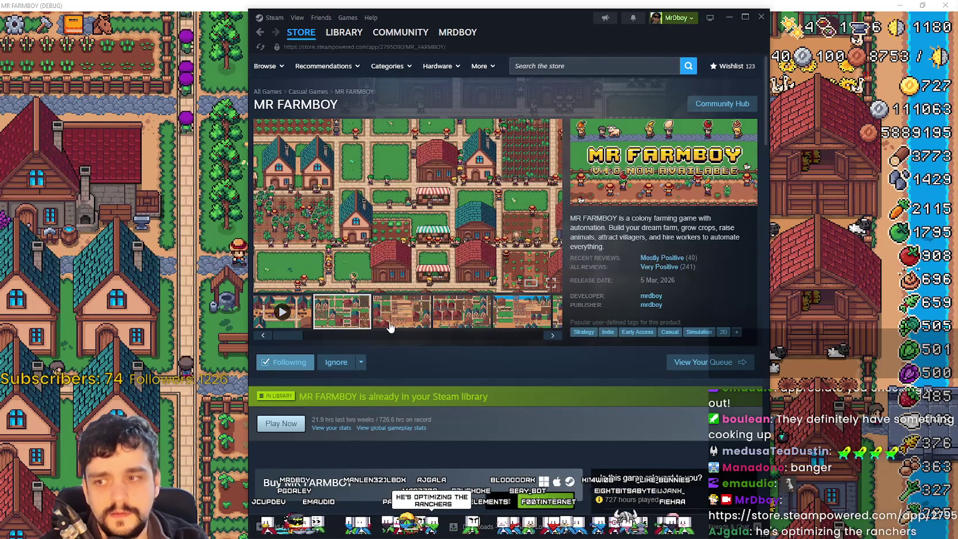
scroll(443, 353, down, 4)
scroll(426, 392, down, 3)
scroll(397, 431, down, 2)
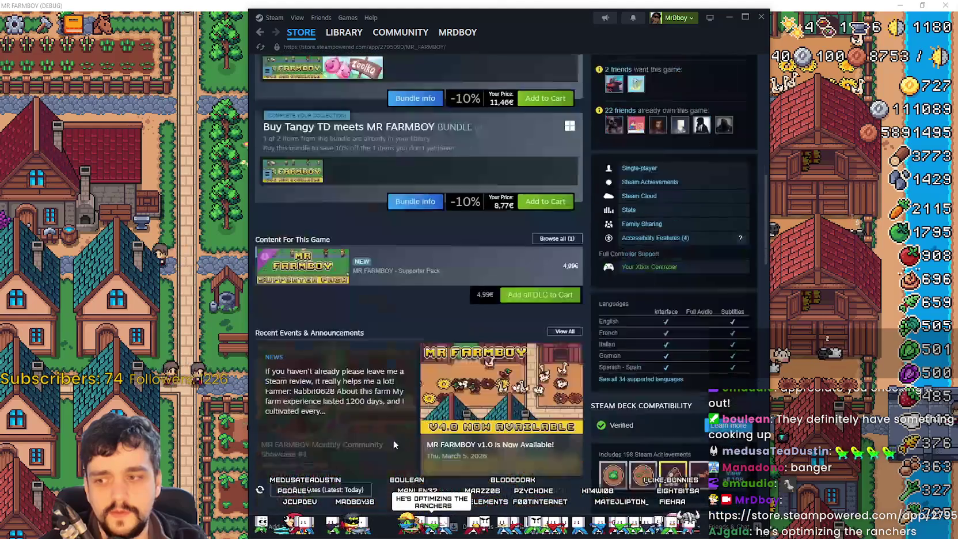
Scroll through the whole MR FARMBOY listing and back up, then open its Community Hub
scroll(403, 437, down, 5)
scroll(433, 435, up, 1)
scroll(460, 437, down, 4)
scroll(473, 446, down, 4)
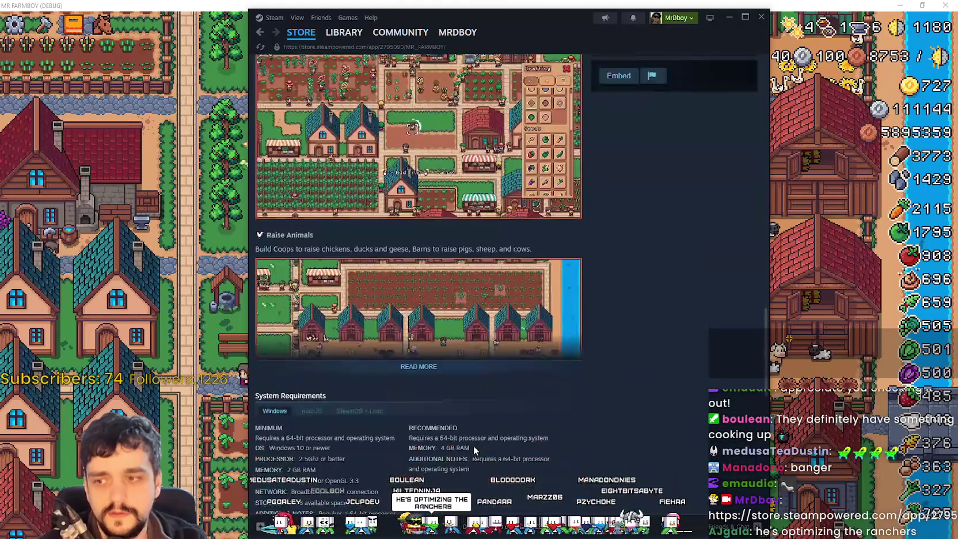
scroll(400, 181, down, 4)
scroll(504, 330, up, 4)
scroll(500, 334, up, 5)
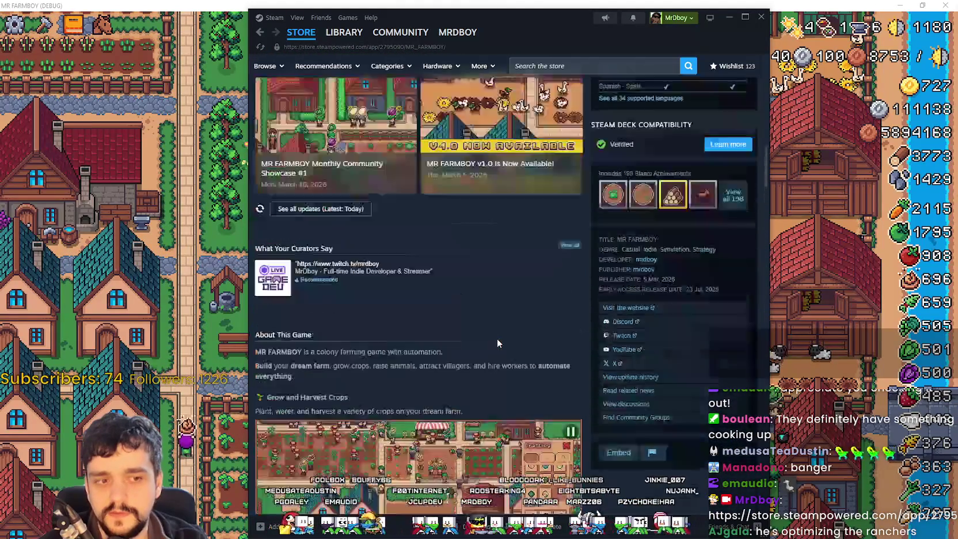
scroll(496, 339, up, 5)
scroll(496, 337, up, 5)
scroll(489, 335, up, 5)
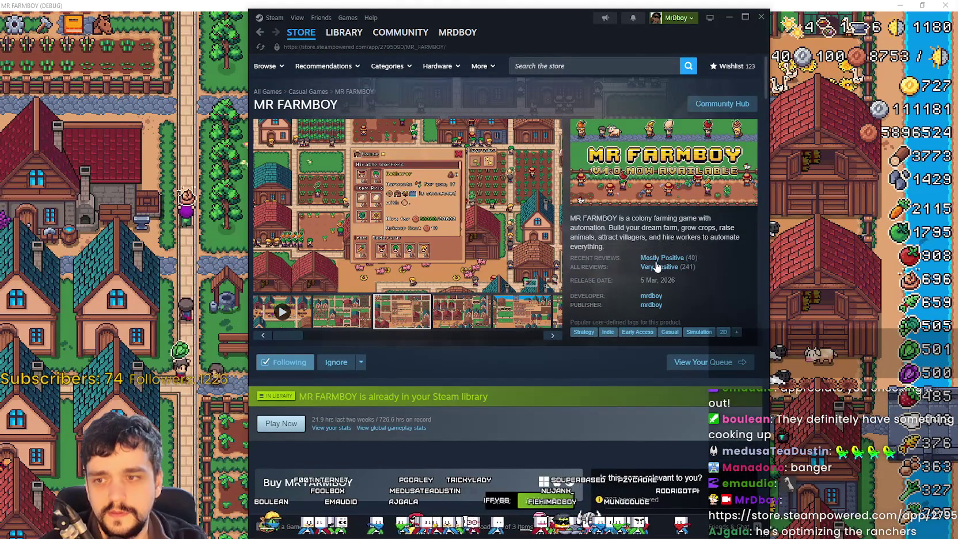
click(746, 108)
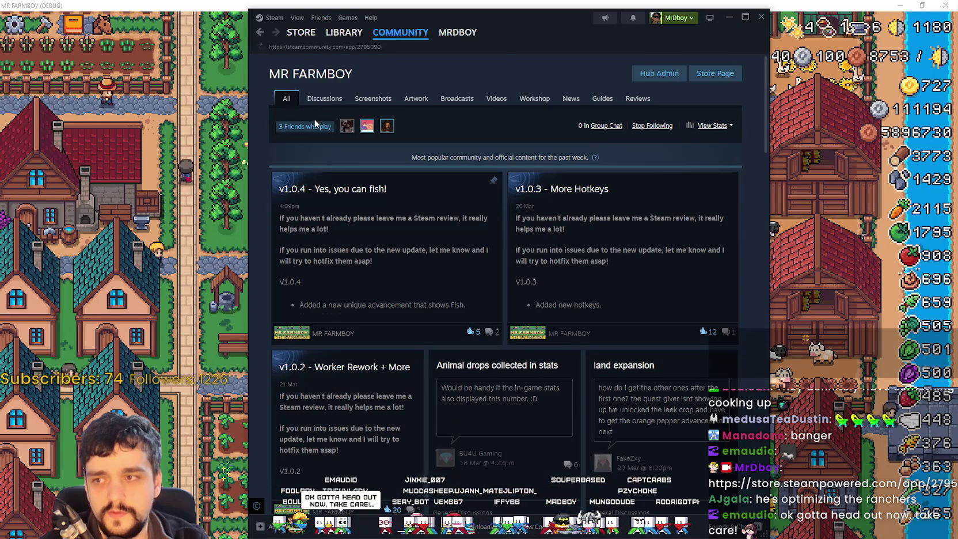
Show MR FARMBOY reviews of all types in All Languages, sorted Most Recent
click(320, 98)
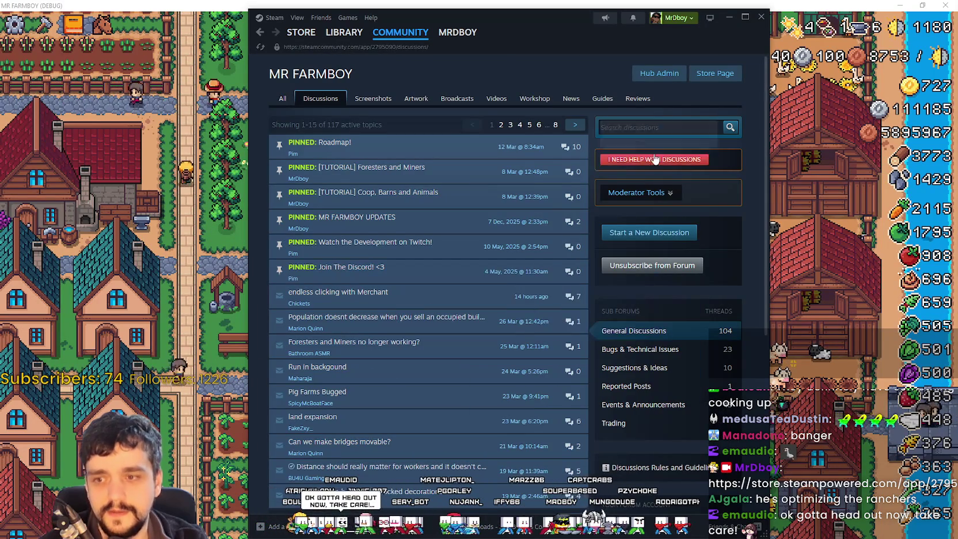
click(638, 99)
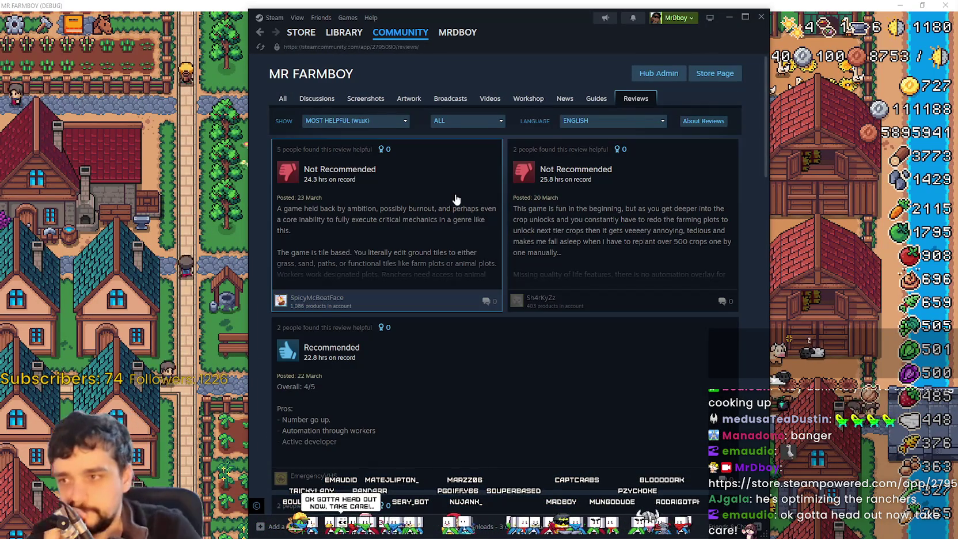
click(454, 123)
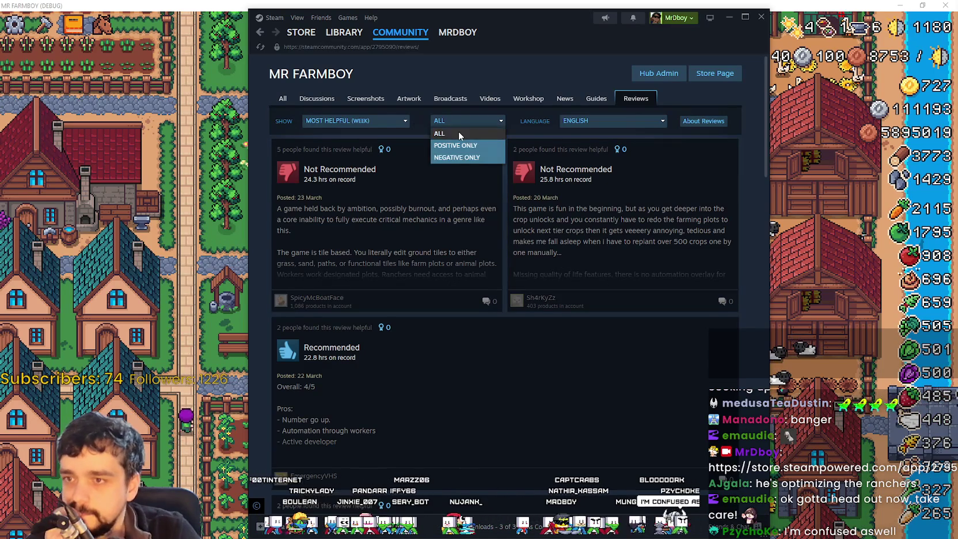
click(443, 134)
click(613, 121)
click(576, 133)
click(351, 121)
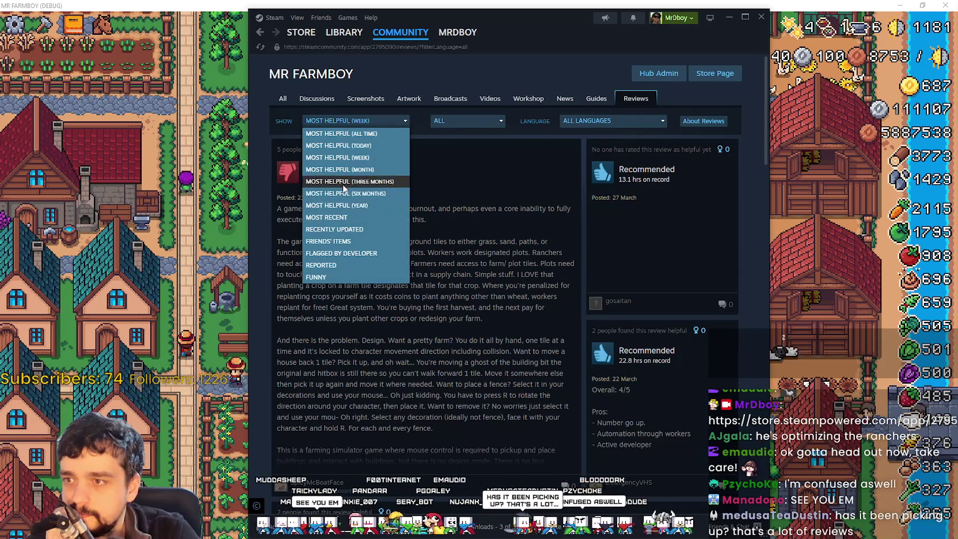
click(334, 217)
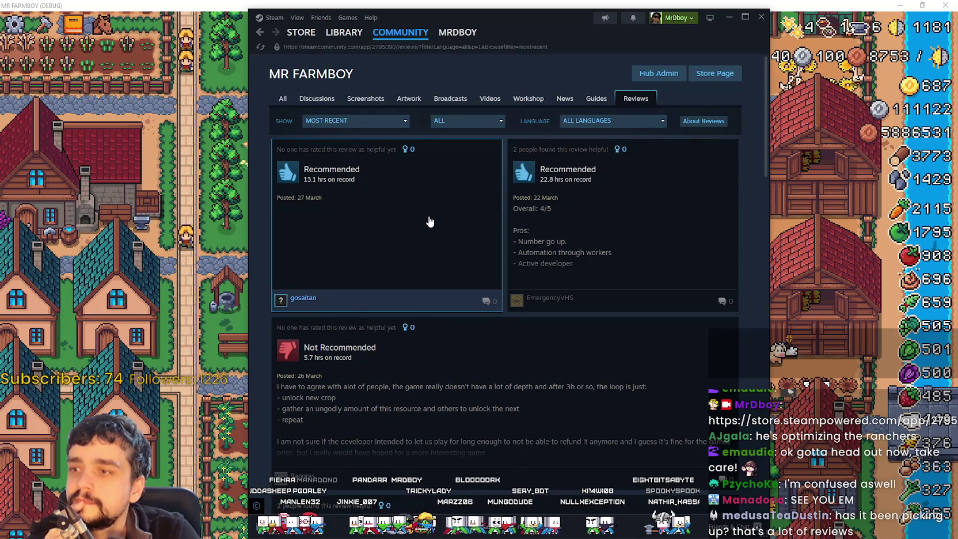
Read the newest review in full, then scroll through the recent reviews
click(429, 224)
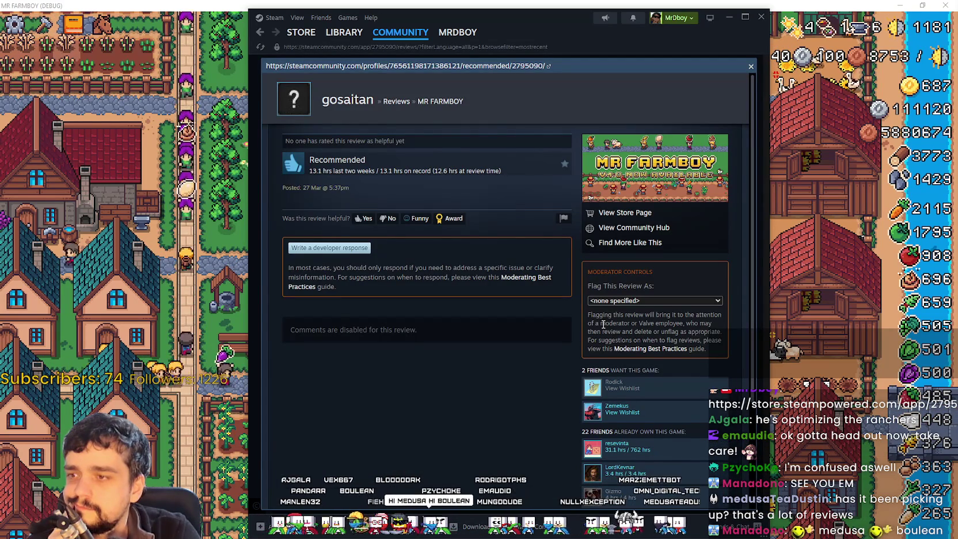
click(751, 67)
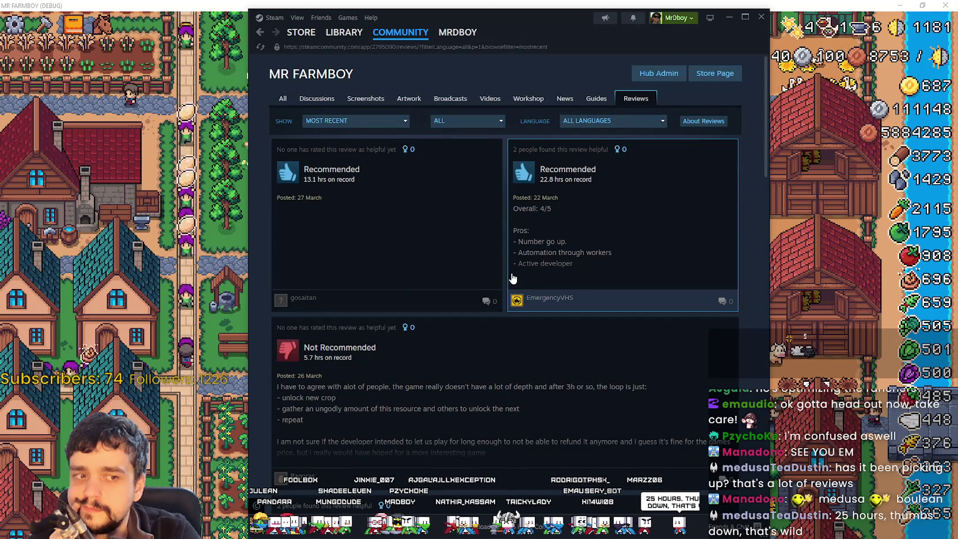
scroll(435, 318, down, 3)
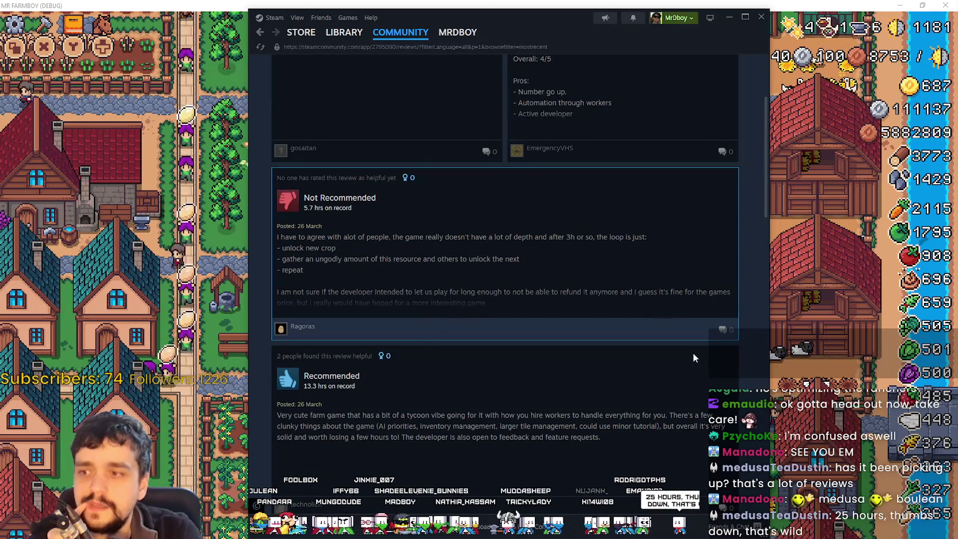
scroll(616, 357, down, 3)
scroll(568, 454, down, 2)
scroll(568, 453, down, 2)
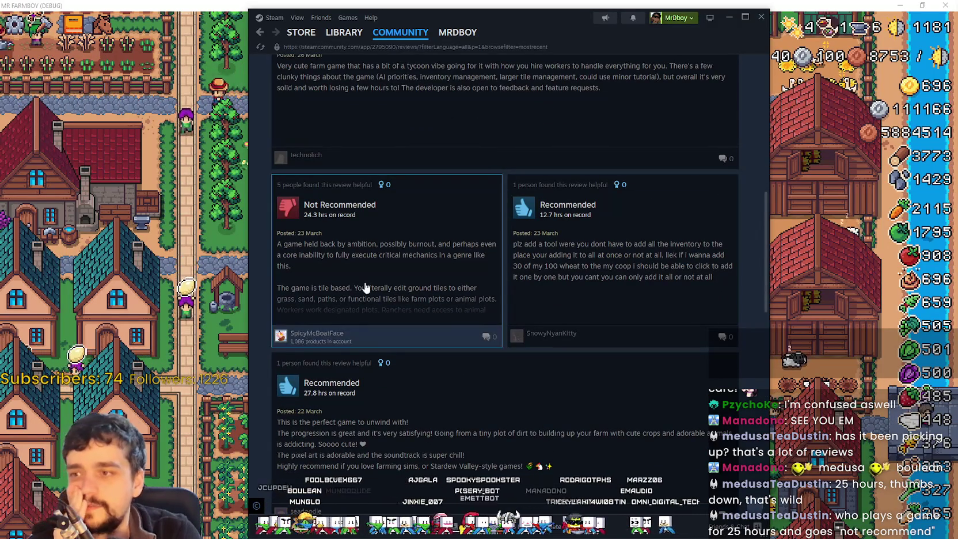
scroll(460, 285, down, 3)
scroll(464, 269, up, 1)
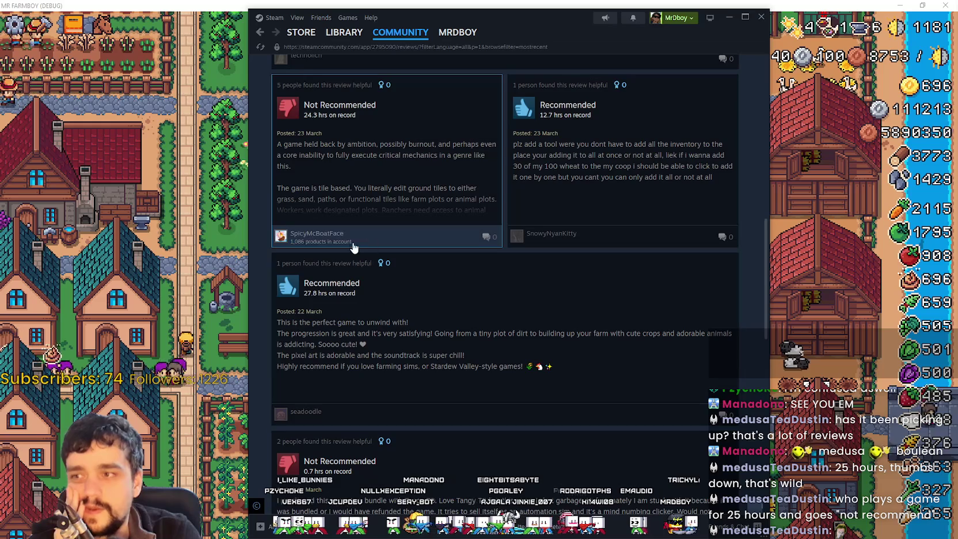
scroll(570, 320, down, 3)
scroll(549, 403, up, 1)
scroll(567, 380, up, 5)
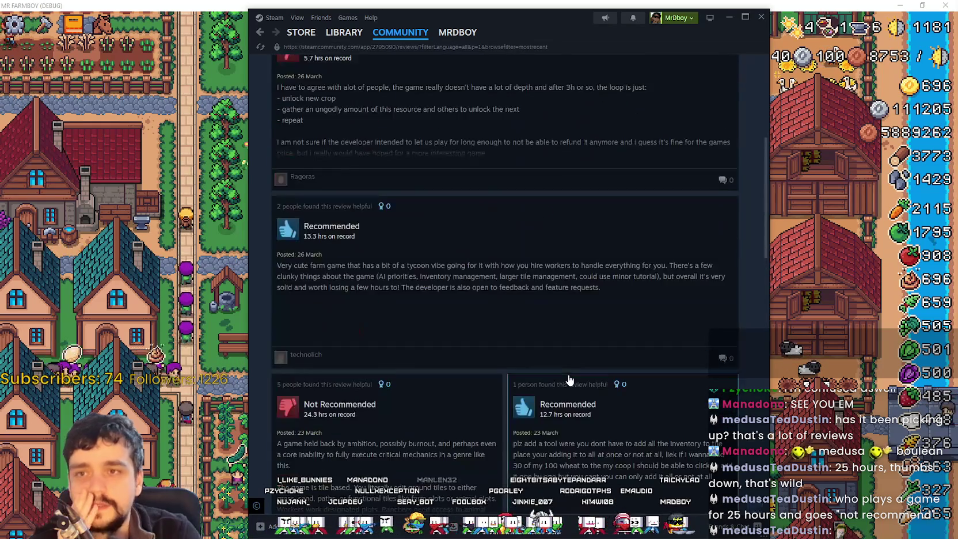
scroll(555, 388, up, 5)
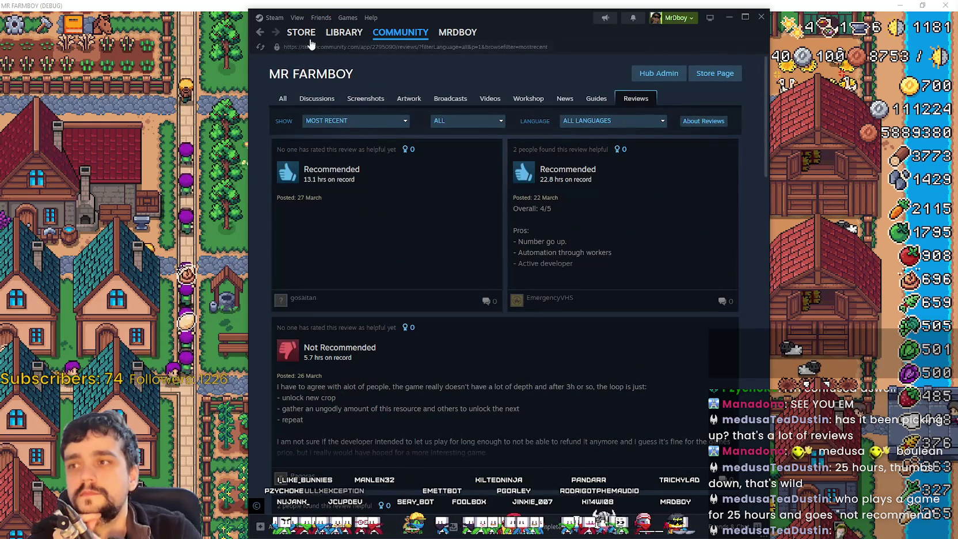
Move between the Steam store front page and the MR FARMBOY store page
click(306, 33)
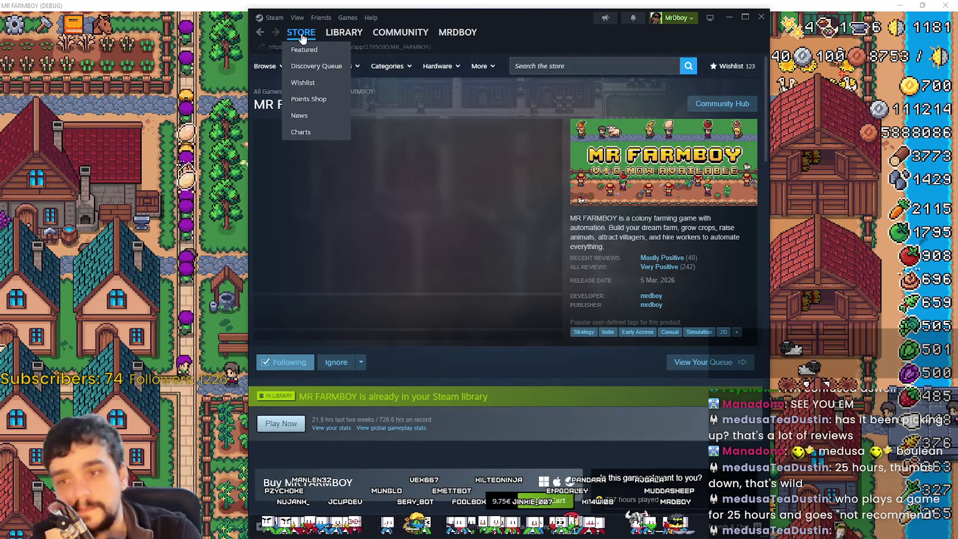
click(302, 35)
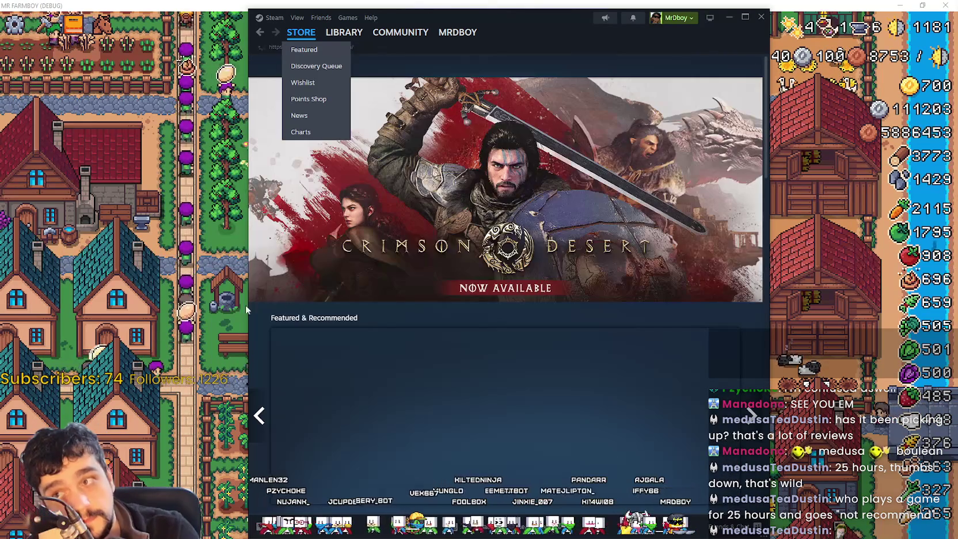
click(259, 32)
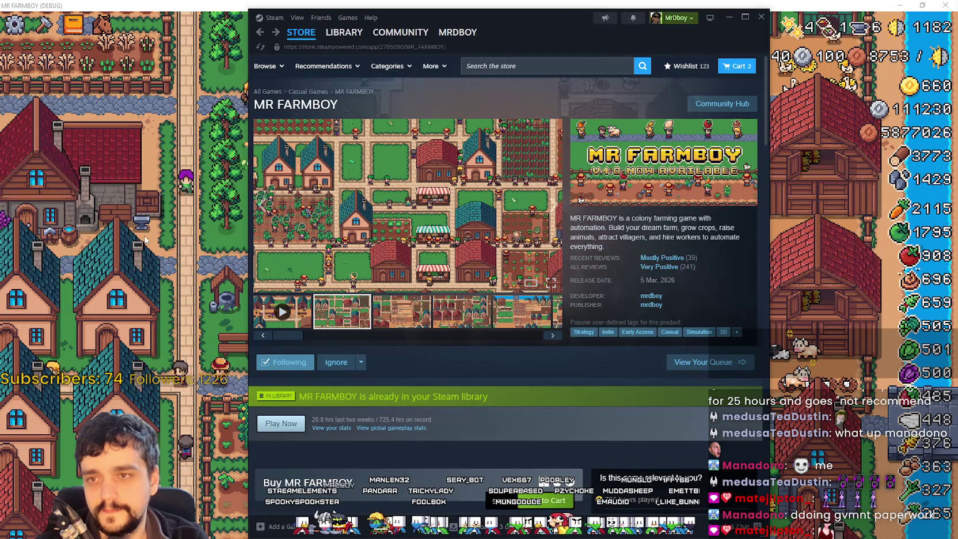
Return to the full-screen debug game, restore its window and close it
key(alt+Tab)
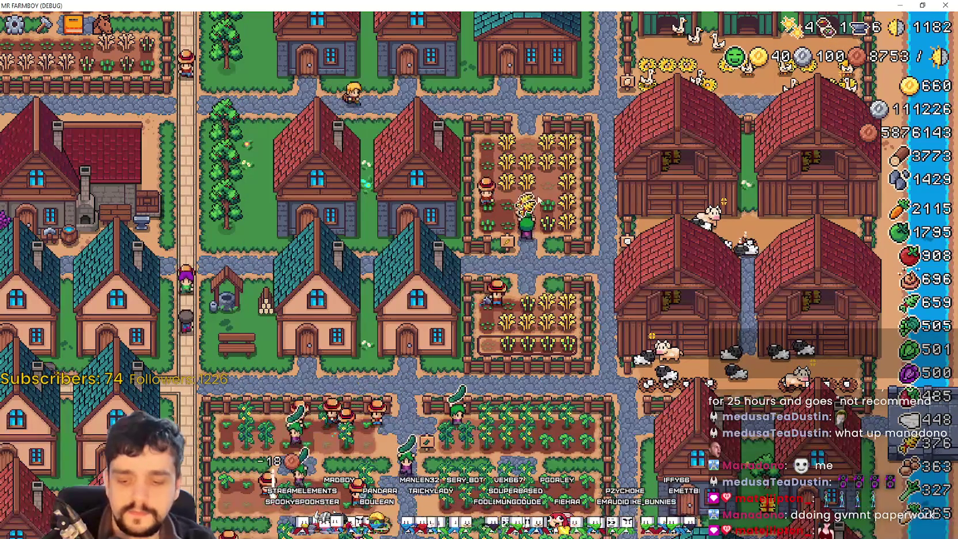
scroll(658, 248, up, 1)
scroll(659, 249, up, 2)
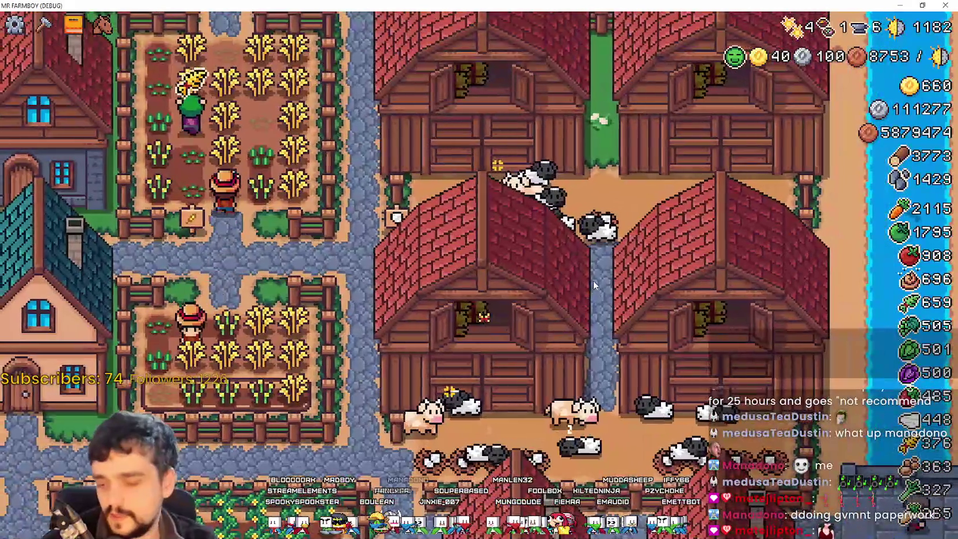
scroll(595, 286, down, 3)
double_click(532, 5)
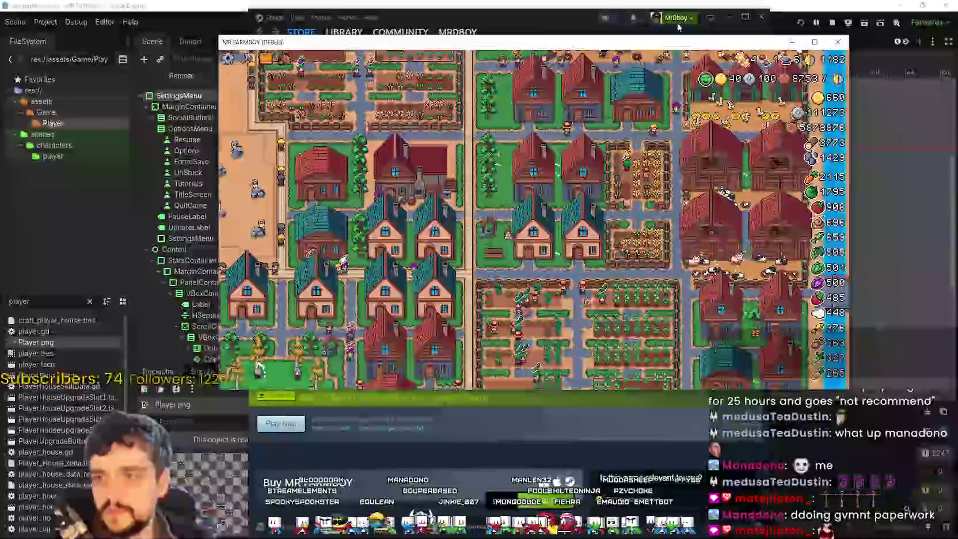
click(835, 36)
Filter the FileSystem for 'advanceme' and open AdvancementSystem.tscn
double_click(19, 301)
text(advance)
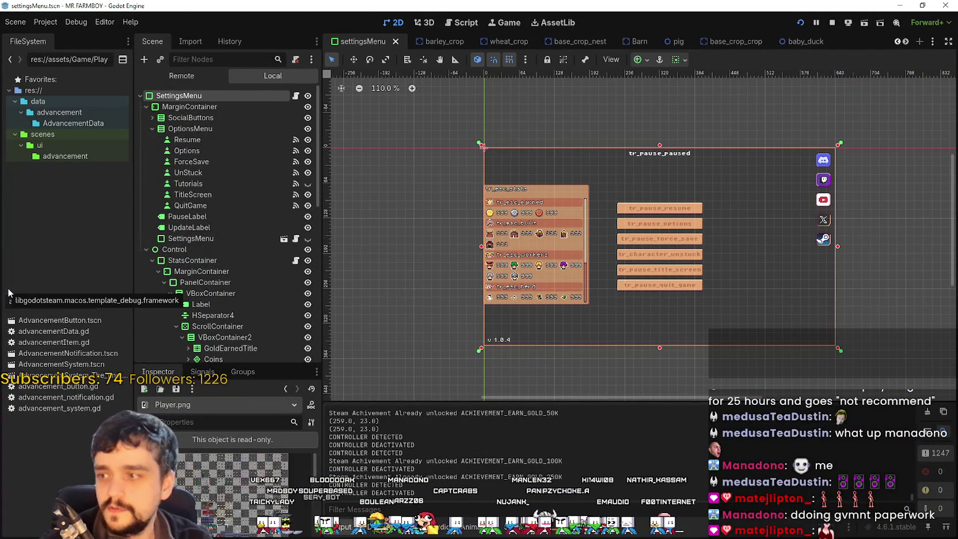
text(me)
double_click(61, 363)
scroll(502, 269, down, 3)
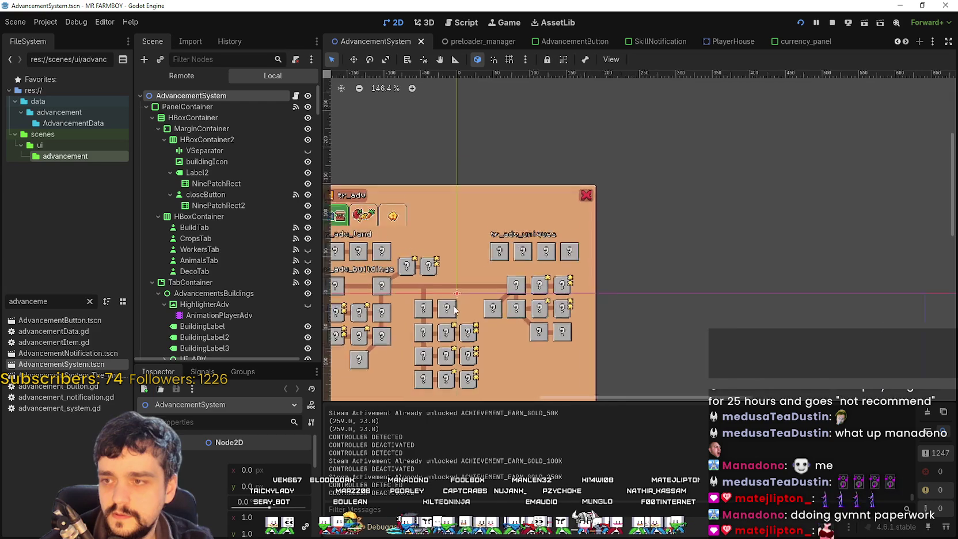
scroll(530, 247, up, 2)
Select RoadAdvButton2 and open its game_ui_theme.tres theme in the theme editor
click(530, 248)
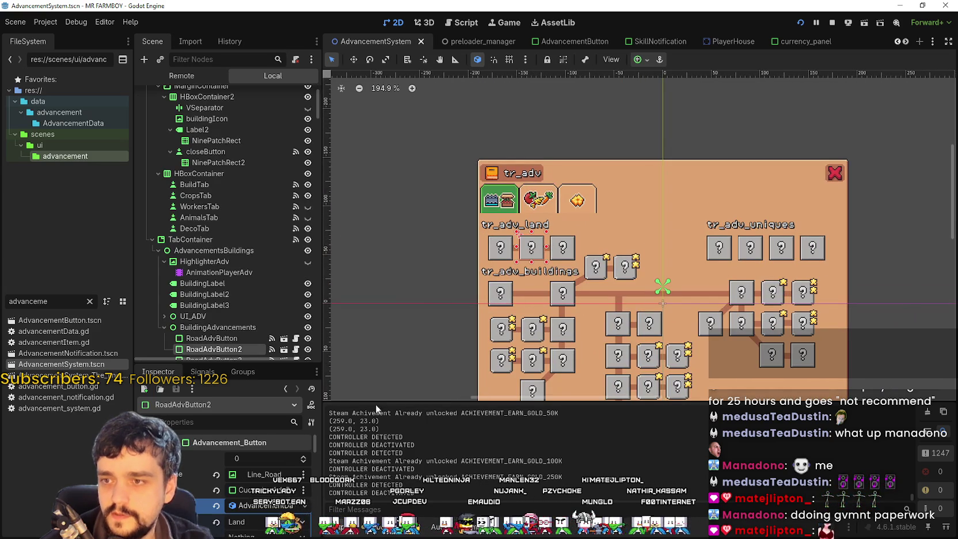
scroll(243, 508, down, 5)
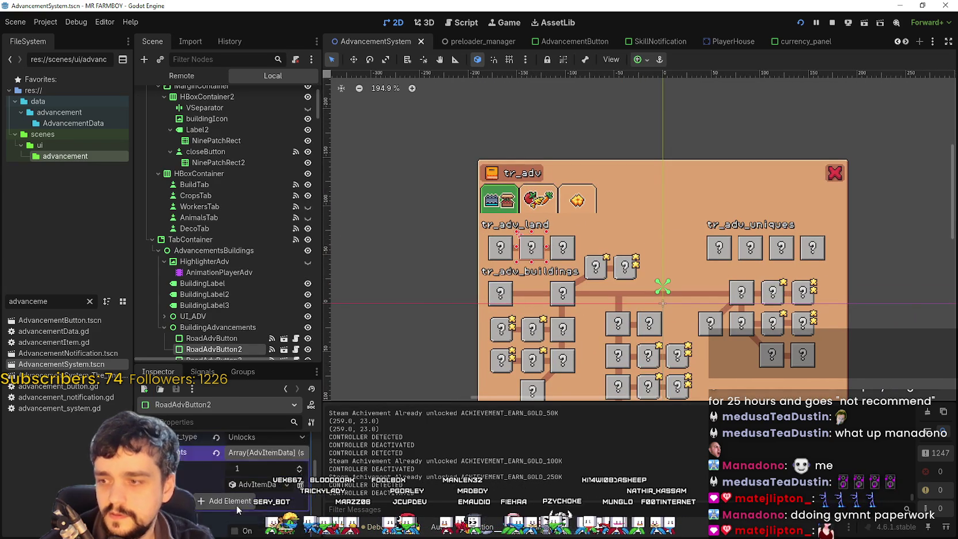
scroll(239, 503, down, 5)
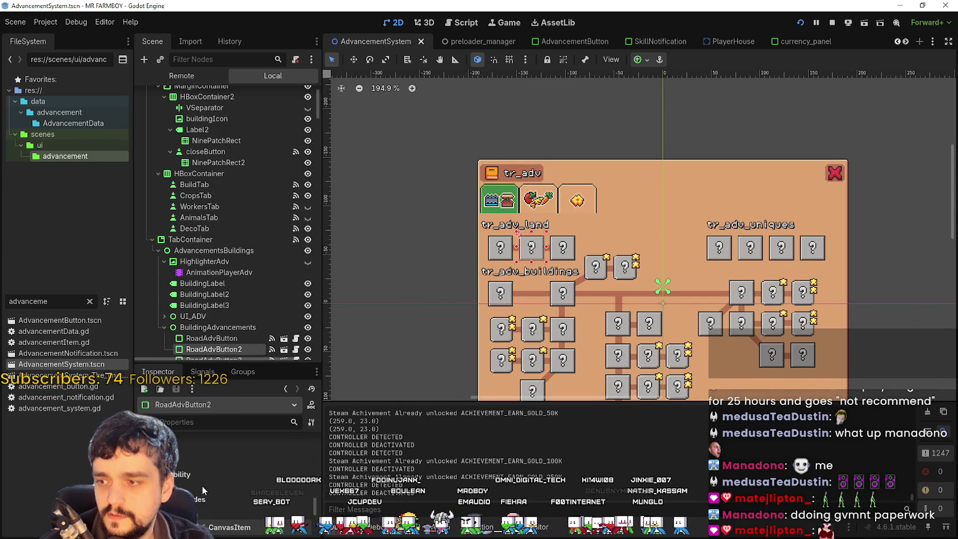
click(202, 484)
click(263, 477)
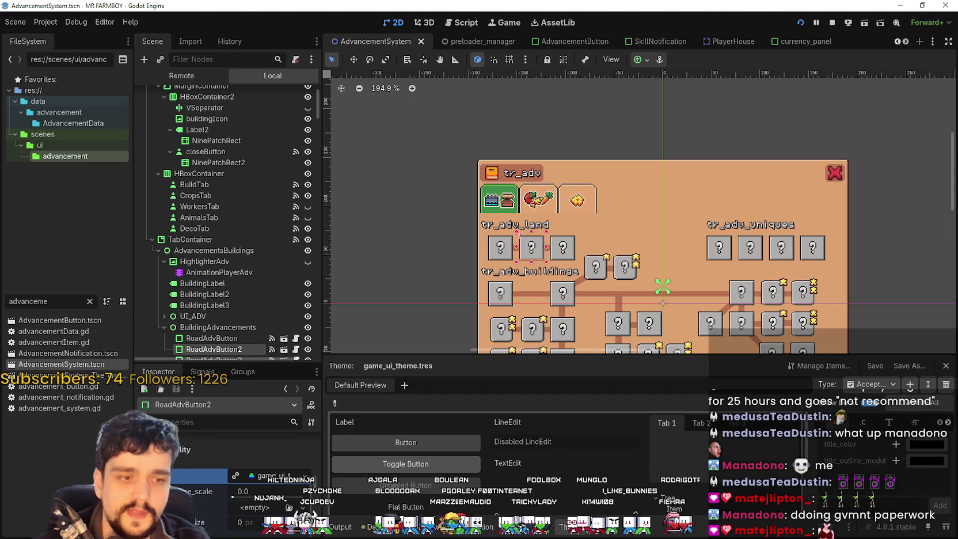
Alt+Tab over to the Steam window showing the MR FARMBOY store page
key(alt+Tab)
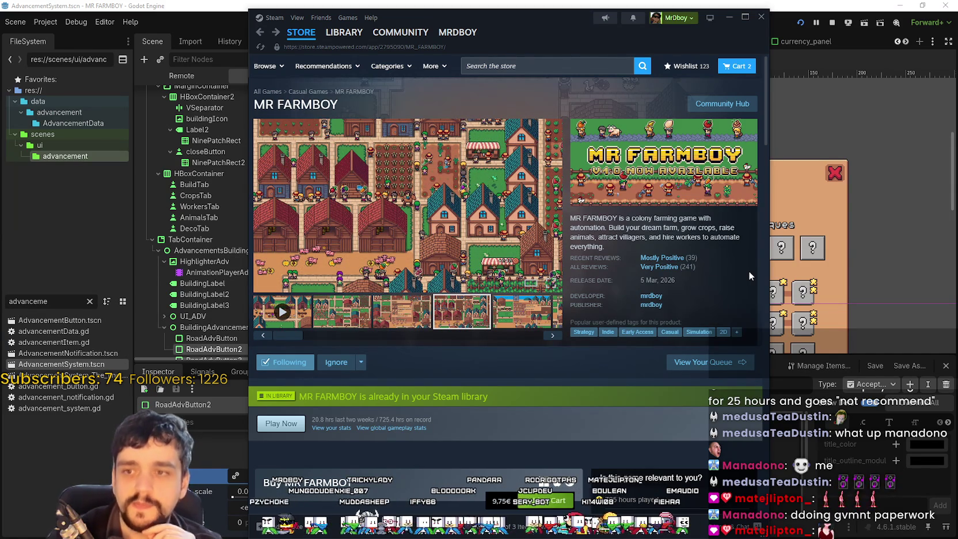
mouse_move(407, 334)
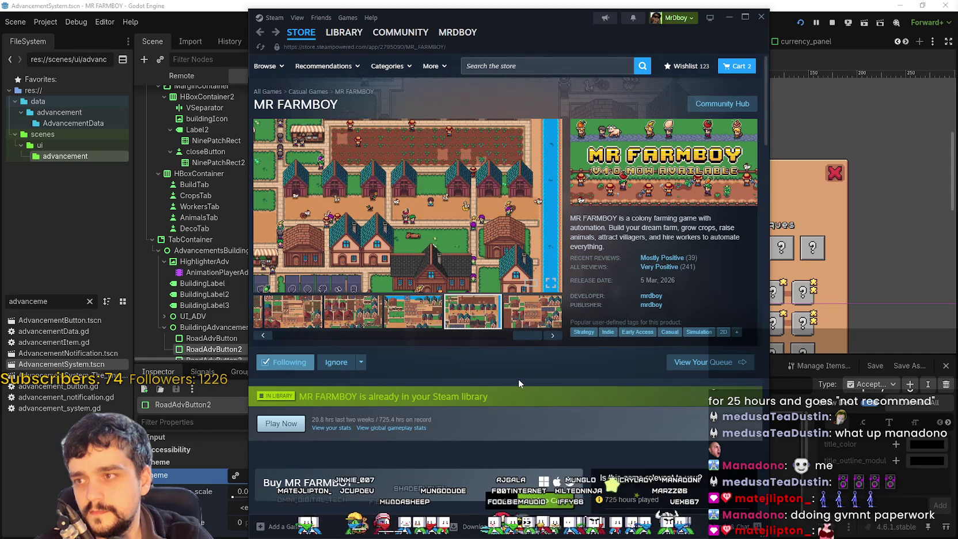
Scroll the store page to the Monthly Community Showcase #1 announcement and open it
scroll(518, 384, down, 1)
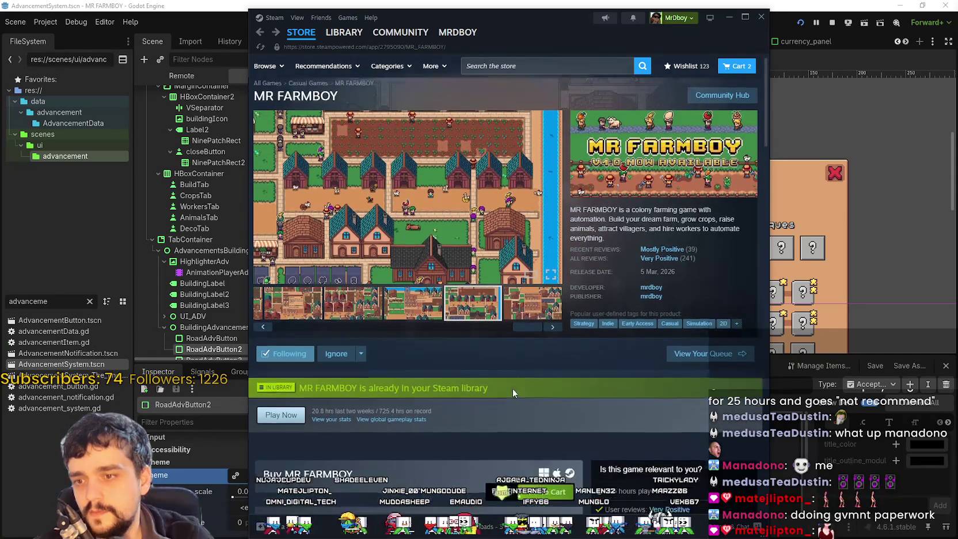
scroll(513, 388, down, 5)
scroll(413, 359, down, 2)
scroll(503, 434, down, 4)
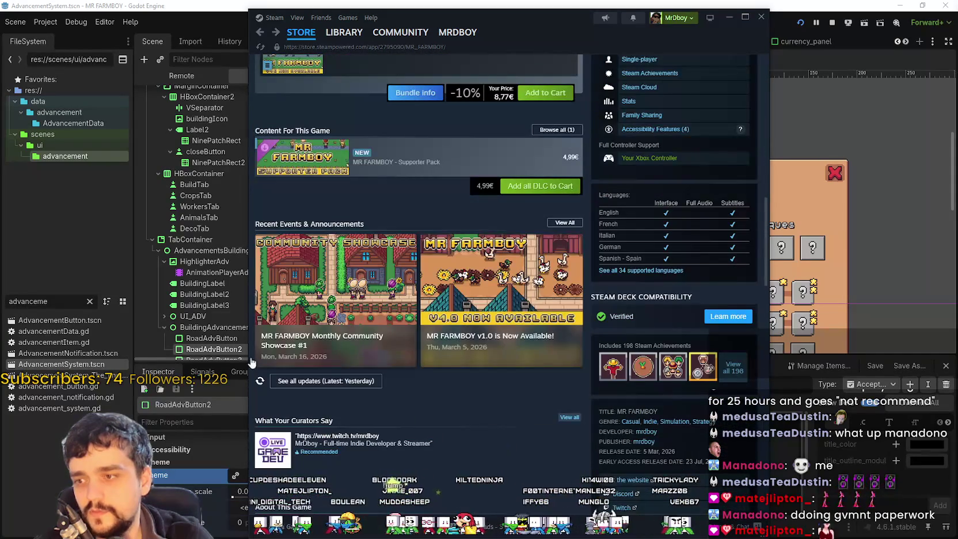
scroll(461, 362, up, 2)
scroll(462, 362, up, 5)
scroll(461, 357, up, 3)
scroll(437, 346, down, 6)
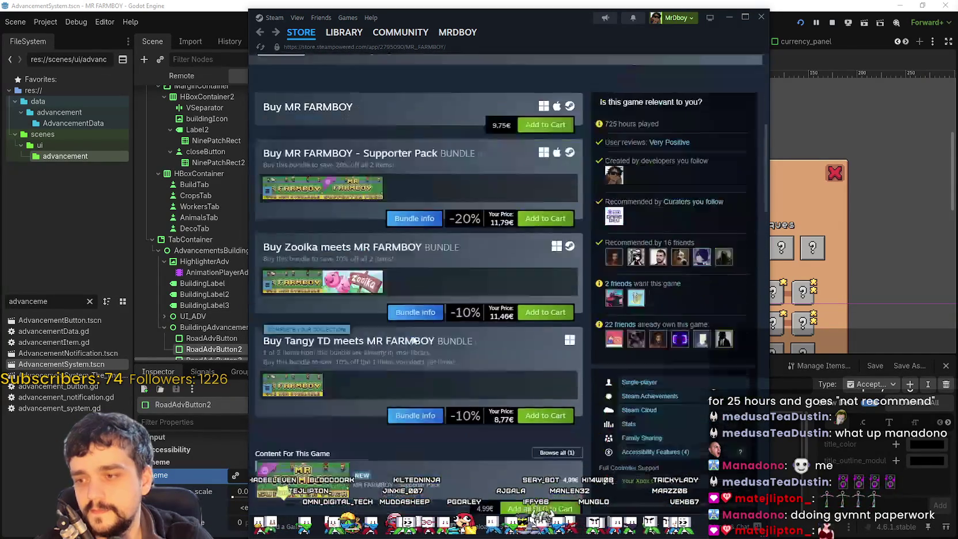
scroll(413, 340, down, 2)
scroll(461, 338, down, 3)
scroll(518, 335, down, 5)
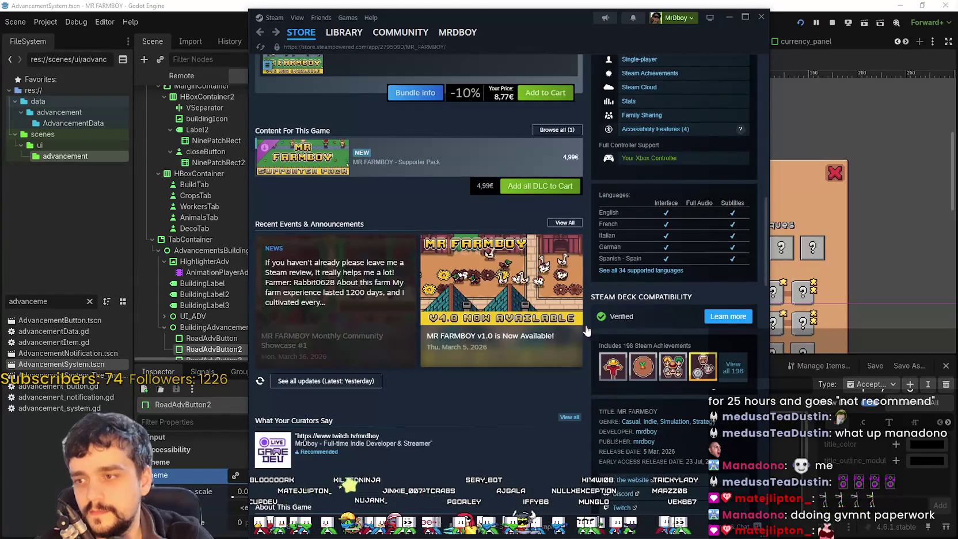
click(586, 331)
Read through the announcement, close it, and bring the Godot editor back to the front
scroll(580, 258, down, 3)
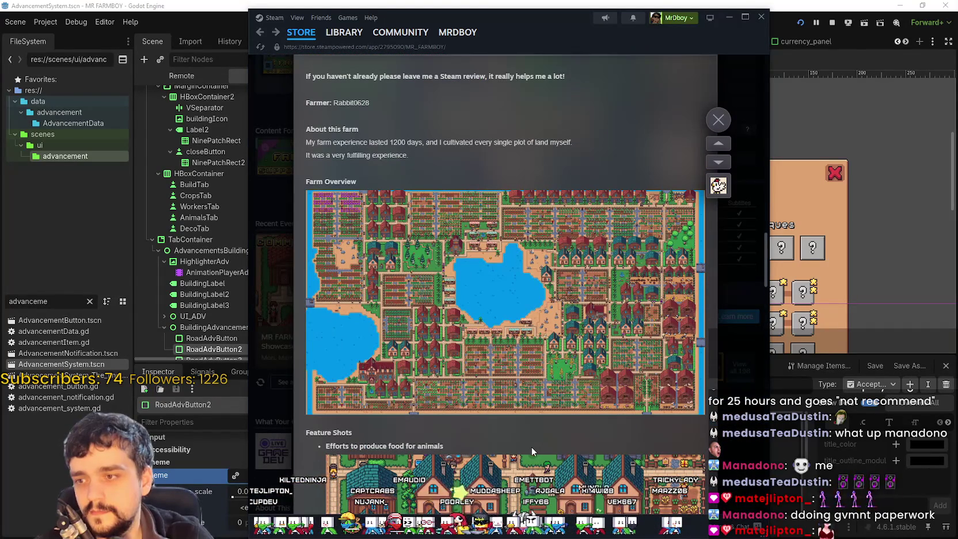
scroll(531, 447, up, 1)
scroll(531, 443, up, 3)
scroll(530, 437, down, 3)
scroll(528, 429, down, 2)
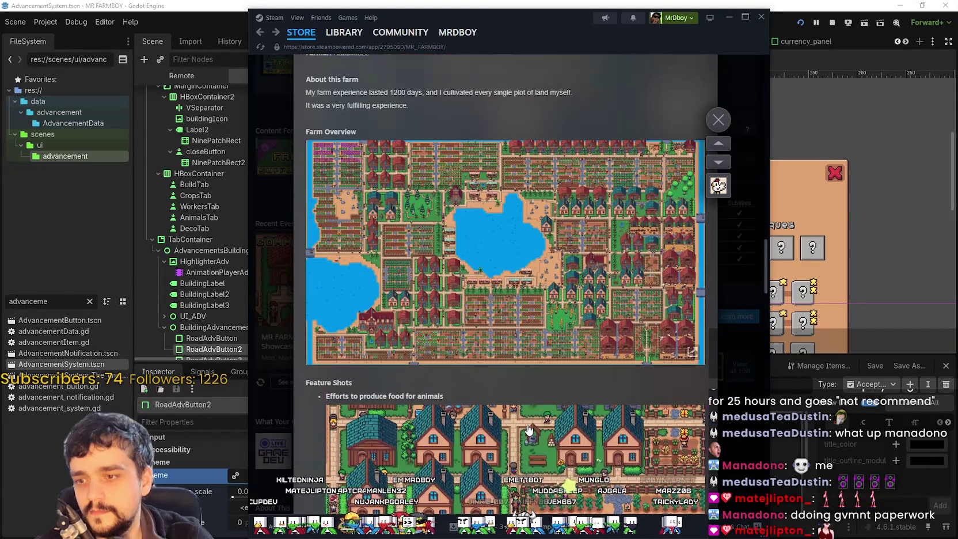
scroll(529, 429, down, 2)
scroll(528, 428, down, 1)
scroll(528, 429, down, 2)
scroll(529, 429, down, 2)
scroll(541, 397, down, 2)
scroll(556, 351, down, 4)
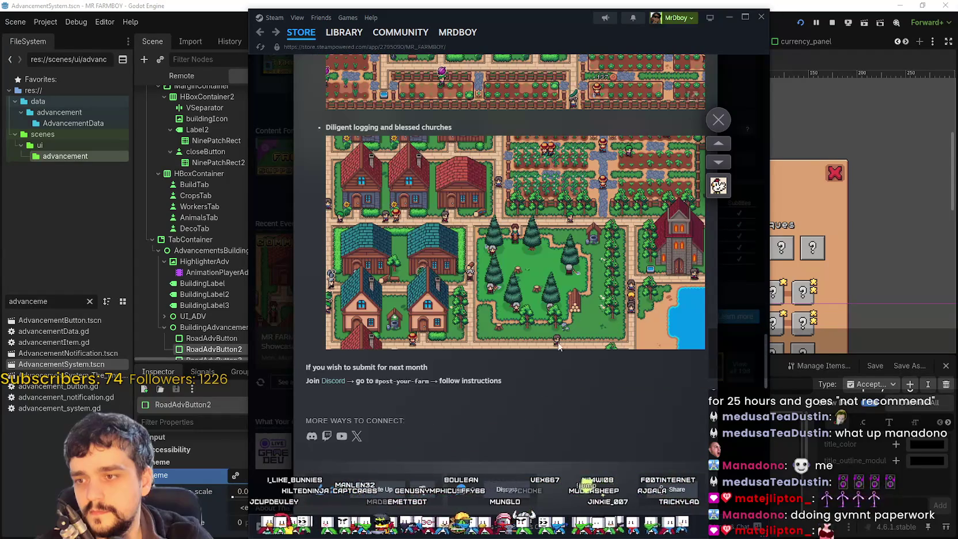
click(718, 120)
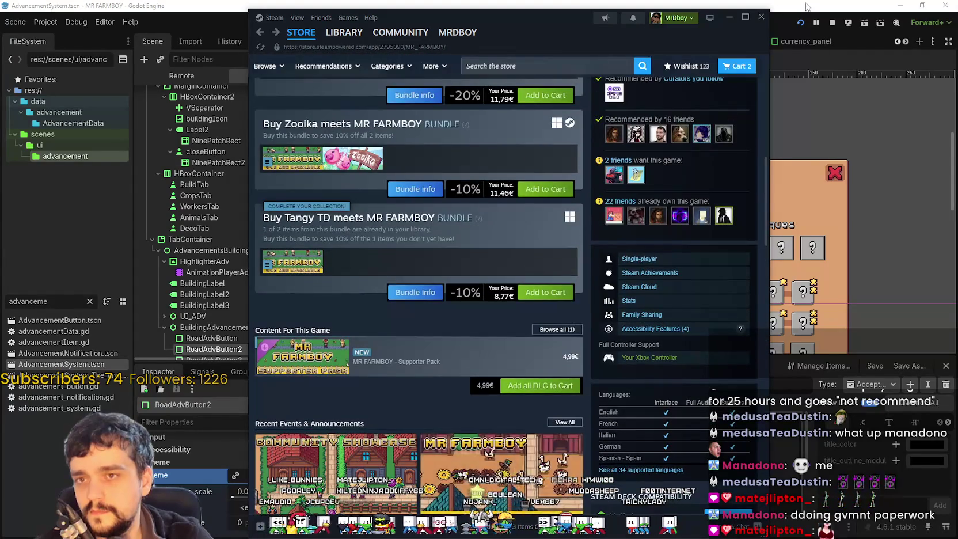
click(808, 6)
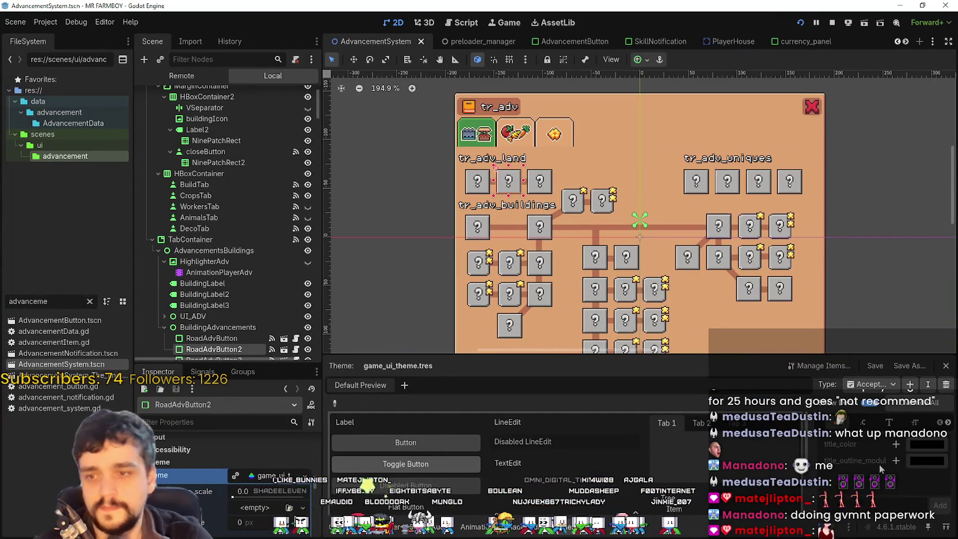
Browse game_ui_theme.tres's AcceptDialog Font, Font Size and Icon items and its StyleBoxTexture
click(919, 424)
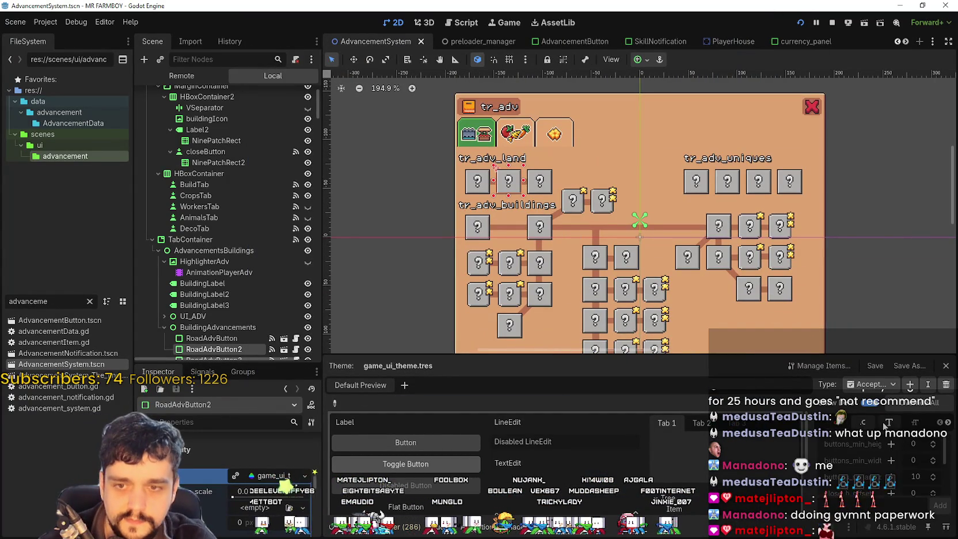
click(922, 424)
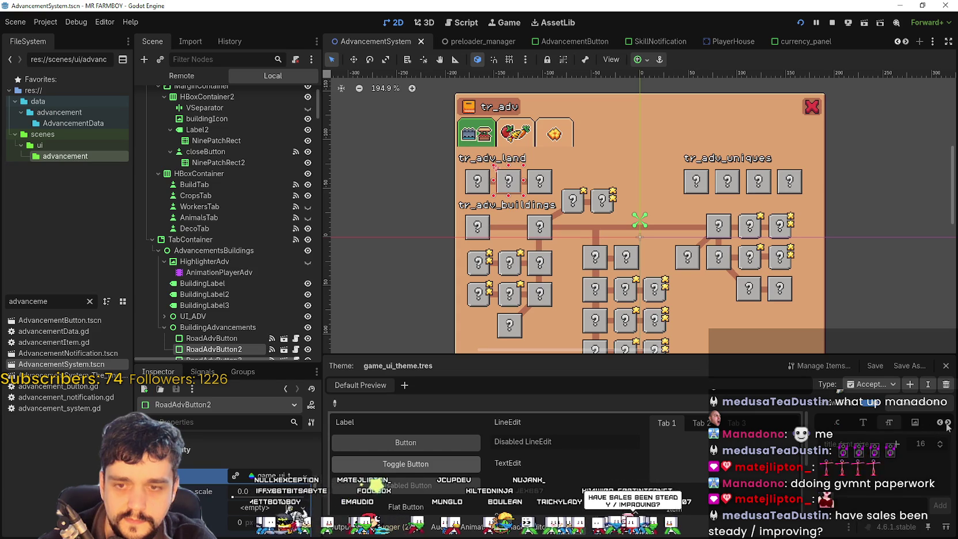
click(947, 423)
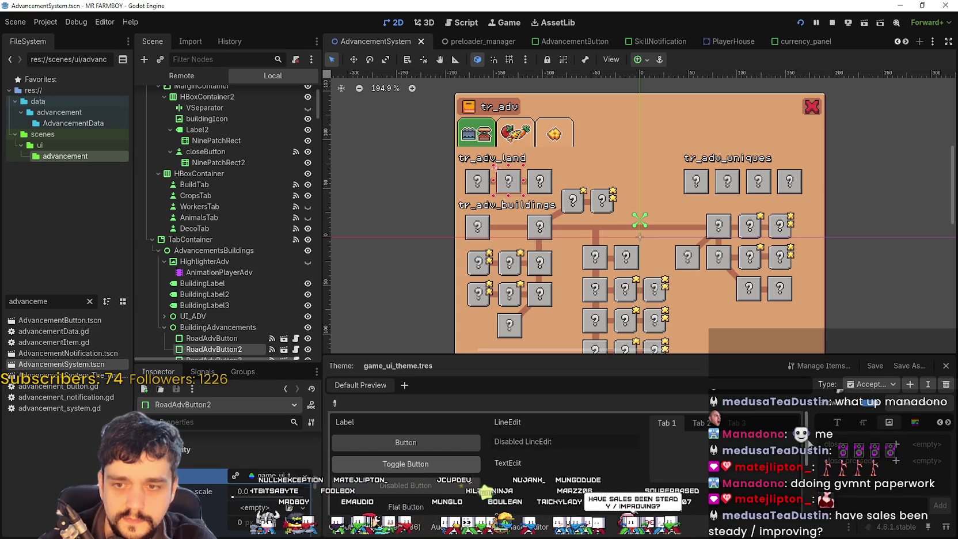
drag(812, 438, 708, 434)
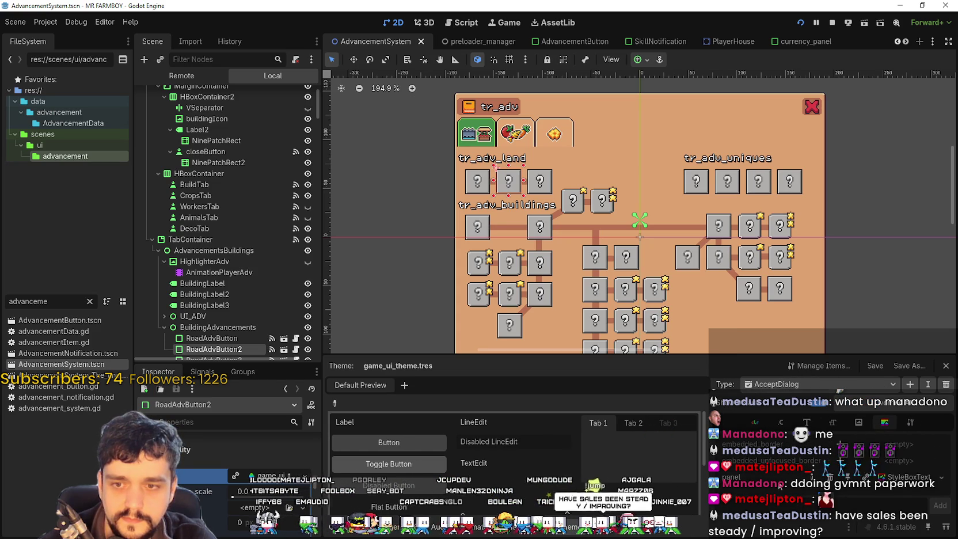
click(889, 476)
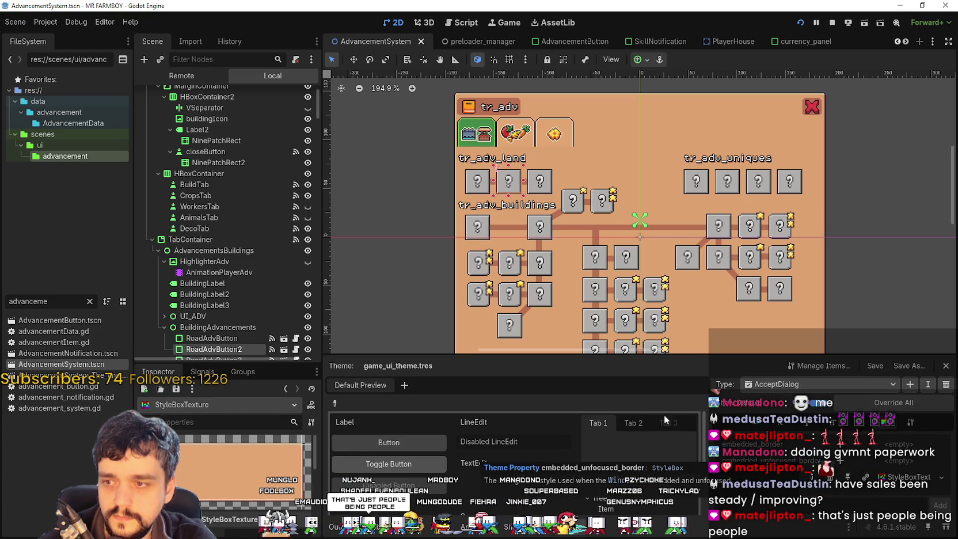
scroll(215, 487, down, 3)
scroll(233, 512, up, 2)
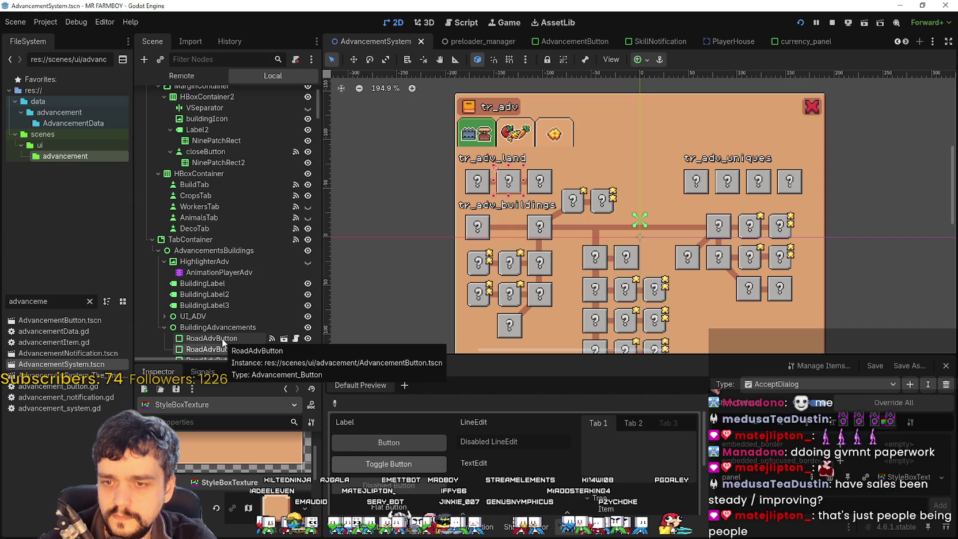
Select RoadAdvButton and scroll through its advancement properties such as tr_road_1
click(223, 340)
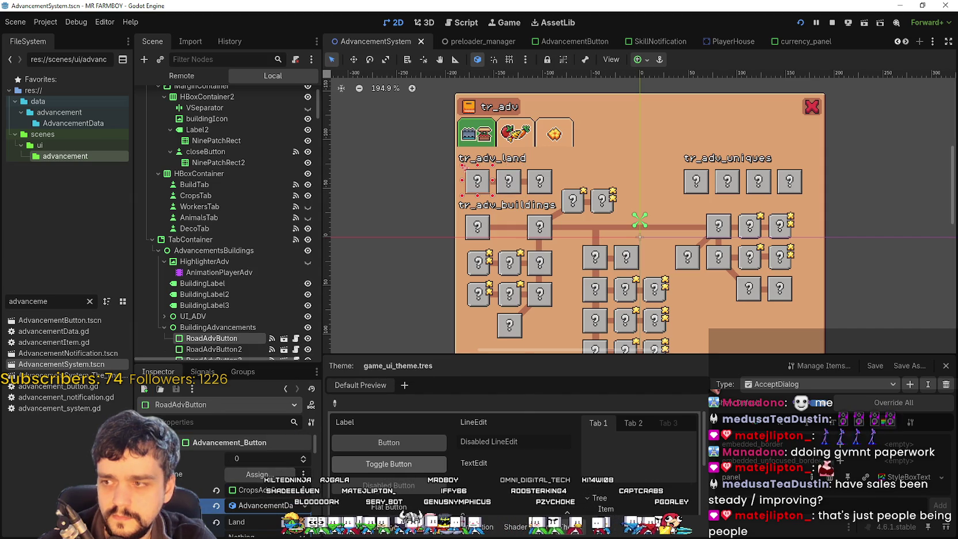
scroll(205, 518, down, 1)
scroll(204, 518, down, 1)
scroll(204, 518, down, 1)
scroll(204, 518, down, 2)
scroll(204, 518, down, 2)
scroll(205, 515, down, 2)
scroll(207, 512, down, 2)
scroll(208, 510, down, 2)
scroll(207, 505, down, 2)
scroll(207, 496, down, 2)
scroll(207, 495, down, 2)
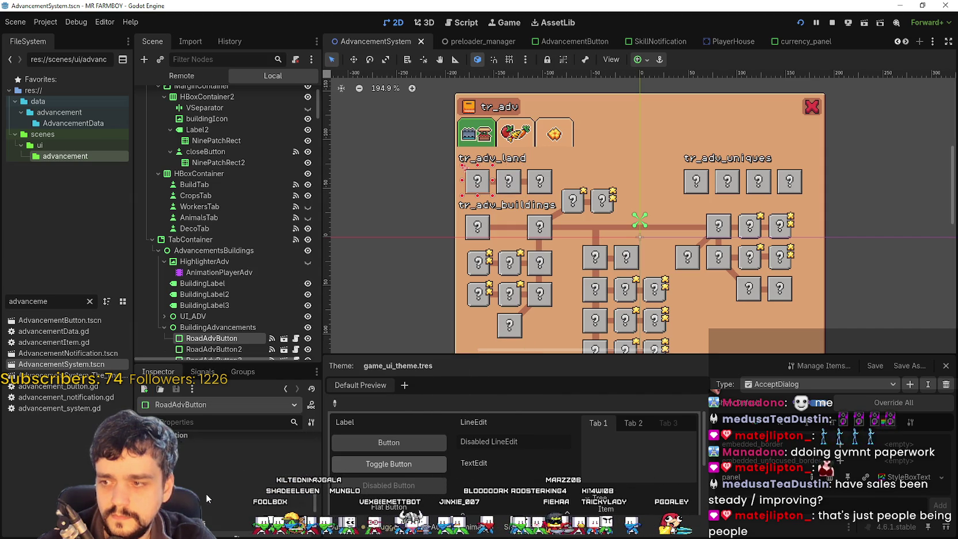
scroll(208, 473, up, 2)
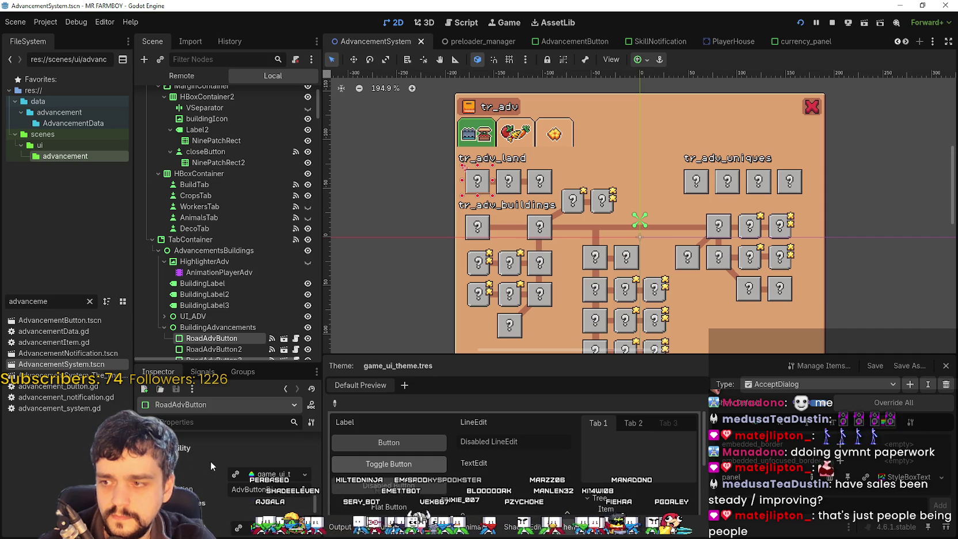